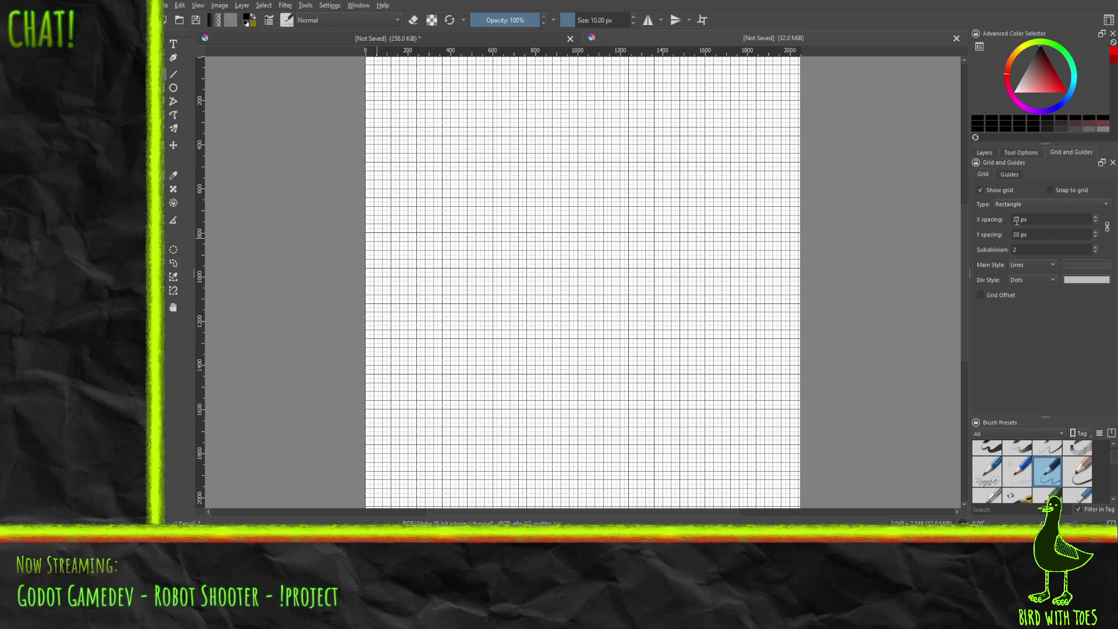
Step: Set the grid's X and Y spacing to 128 px in the Grid and Guides docker
click(1019, 220)
key(BackSpace)
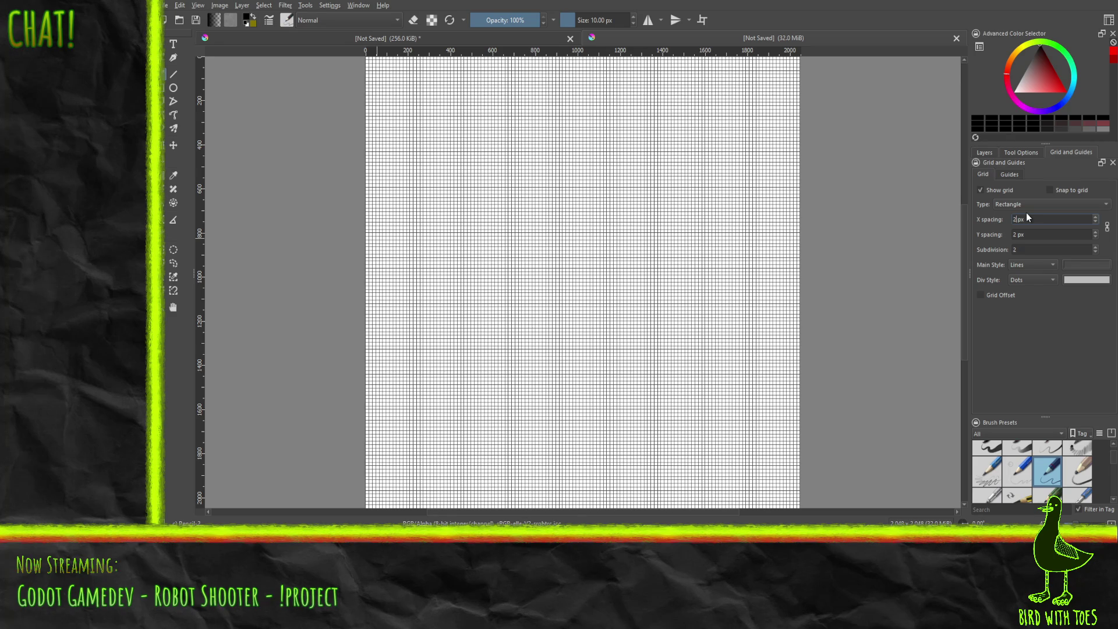
text(128)
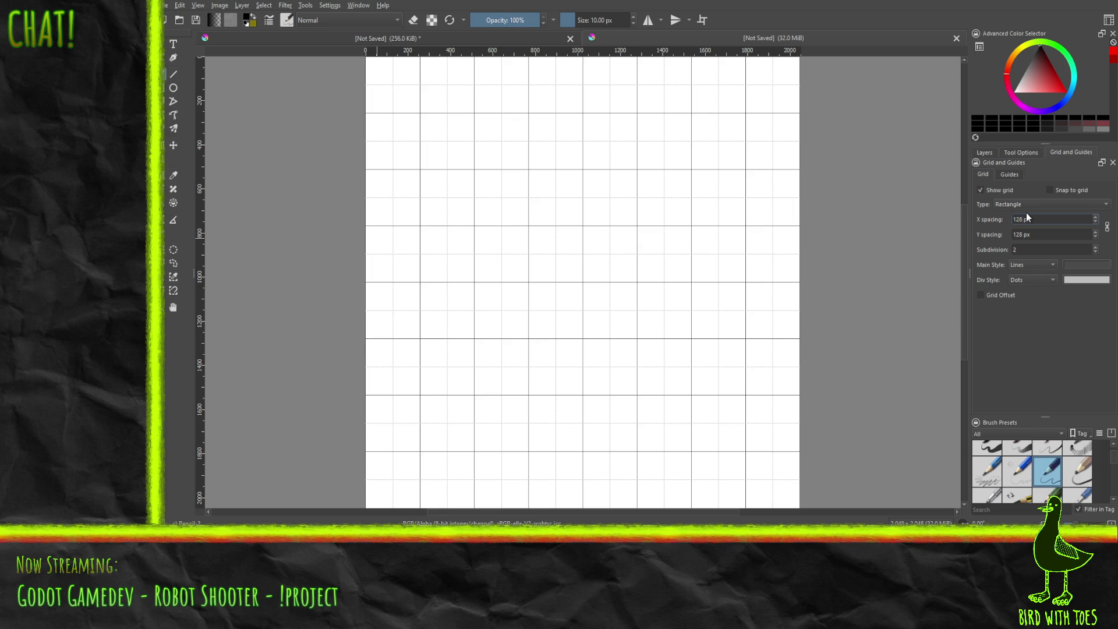
click(174, 74)
Step: Choose the Line tool and scroll the canvas horizontally to the drawing area
click(798, 511)
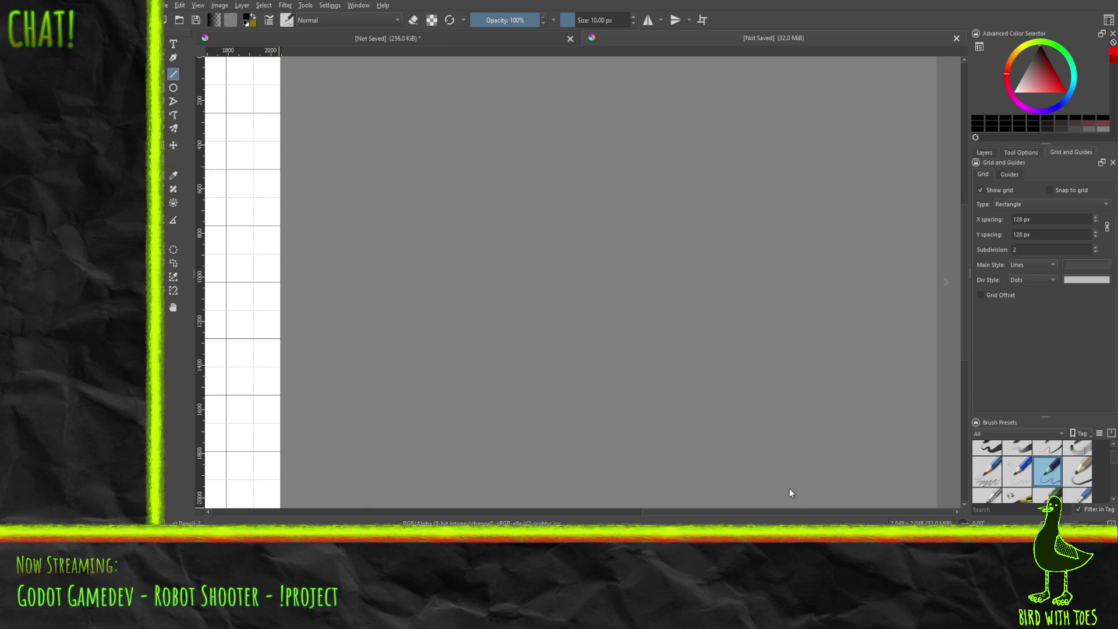
scroll(654, 513, left, 5)
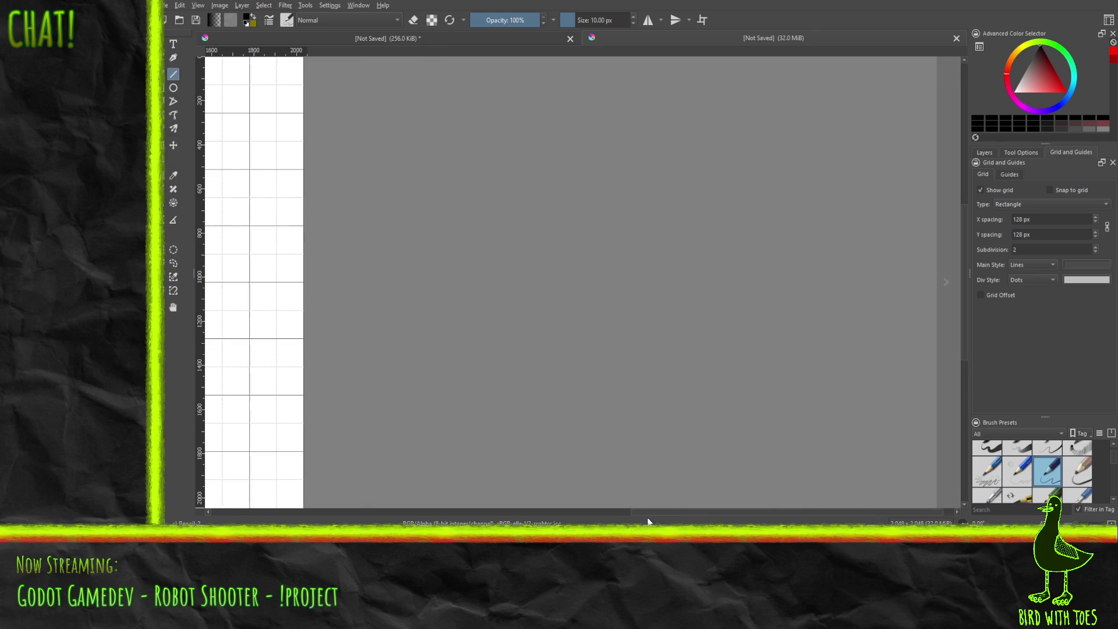
drag(963, 323, 961, 362)
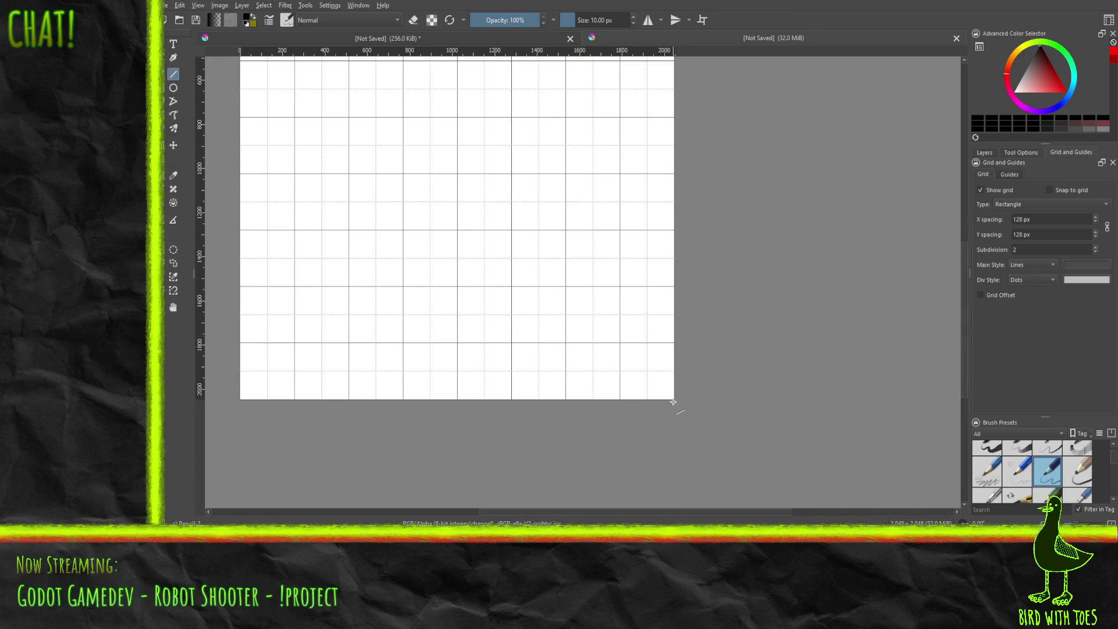
Step: Draw an angled line from the bottom-right, a horizontal edge left, and an angled left side
drag(659, 372, 620, 286)
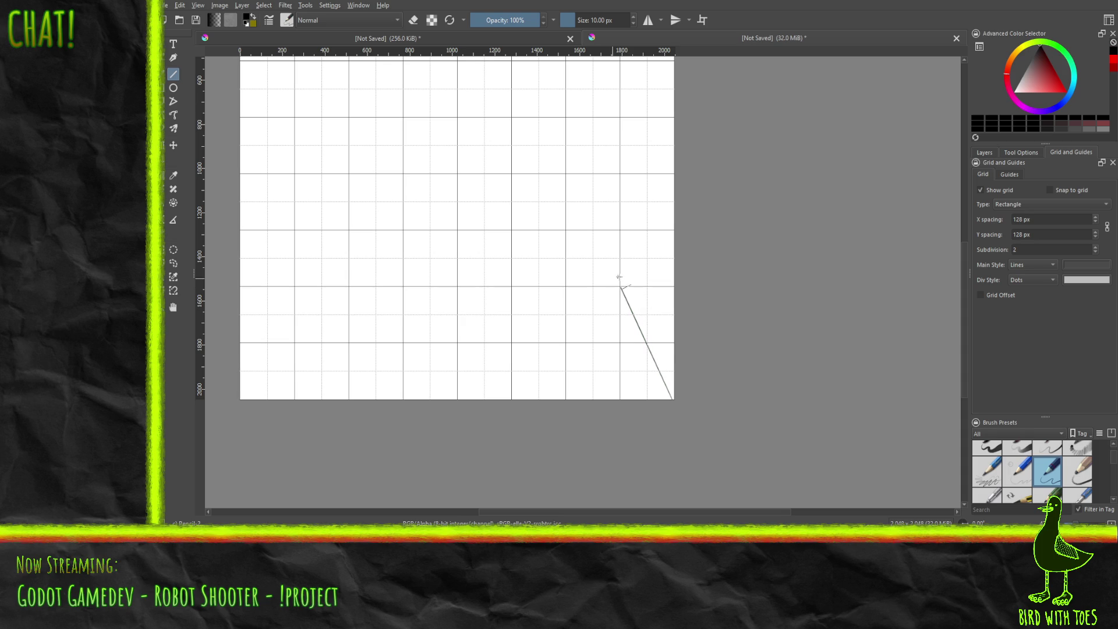
drag(620, 286, 458, 286)
mouse_move(404, 400)
mouse_down()
mouse_move(512, 178)
mouse_move(482, 237)
mouse_move(487, 229)
mouse_up()
Step: Add a long angled line rising up-left from the left side's vertex
mouse_move(963, 336)
mouse_down()
mouse_move(962, 304)
mouse_move(933, 288)
mouse_move(962, 313)
mouse_move(960, 327)
mouse_move(943, 293)
mouse_up()
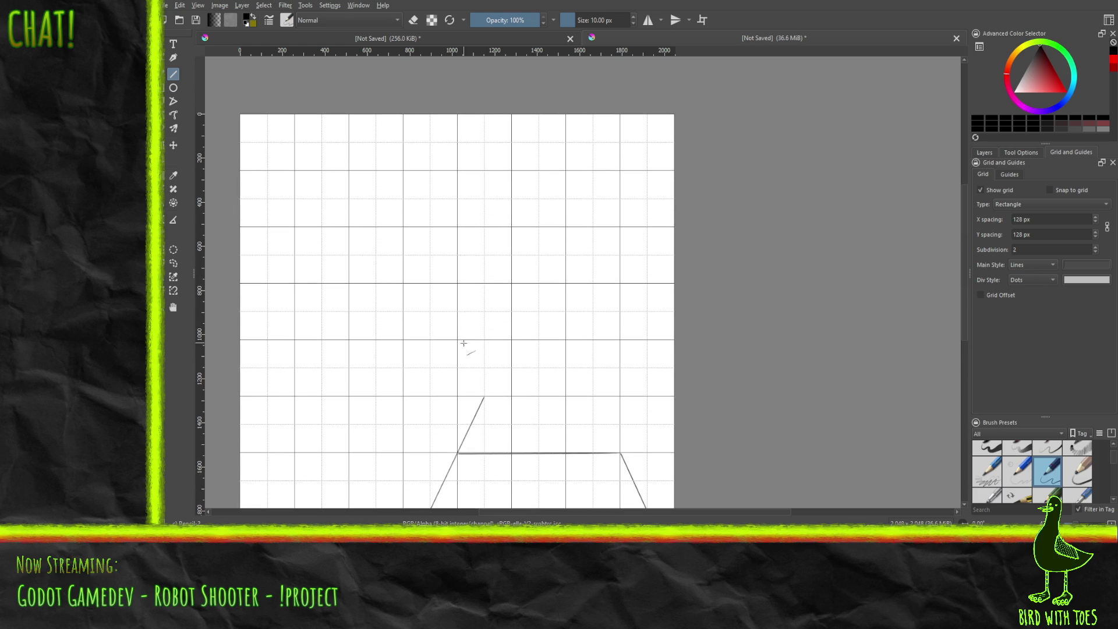
mouse_move(484, 398)
mouse_down()
mouse_move(455, 322)
mouse_move(379, 204)
mouse_move(386, 194)
mouse_move(377, 200)
mouse_move(391, 193)
mouse_move(375, 170)
mouse_up()
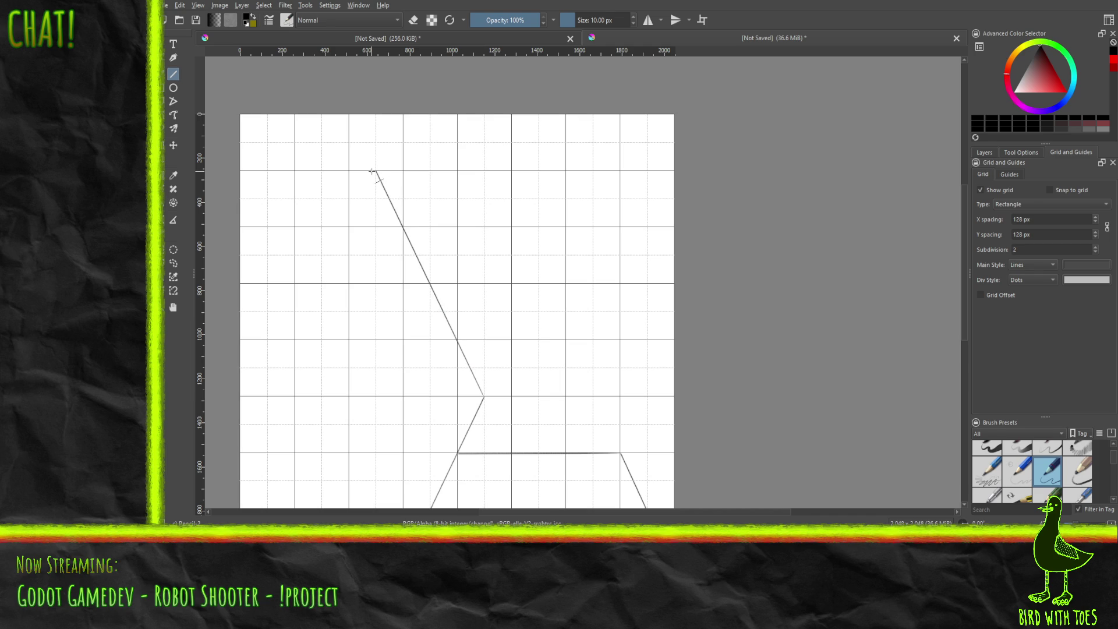
scroll(963, 242, down, 3)
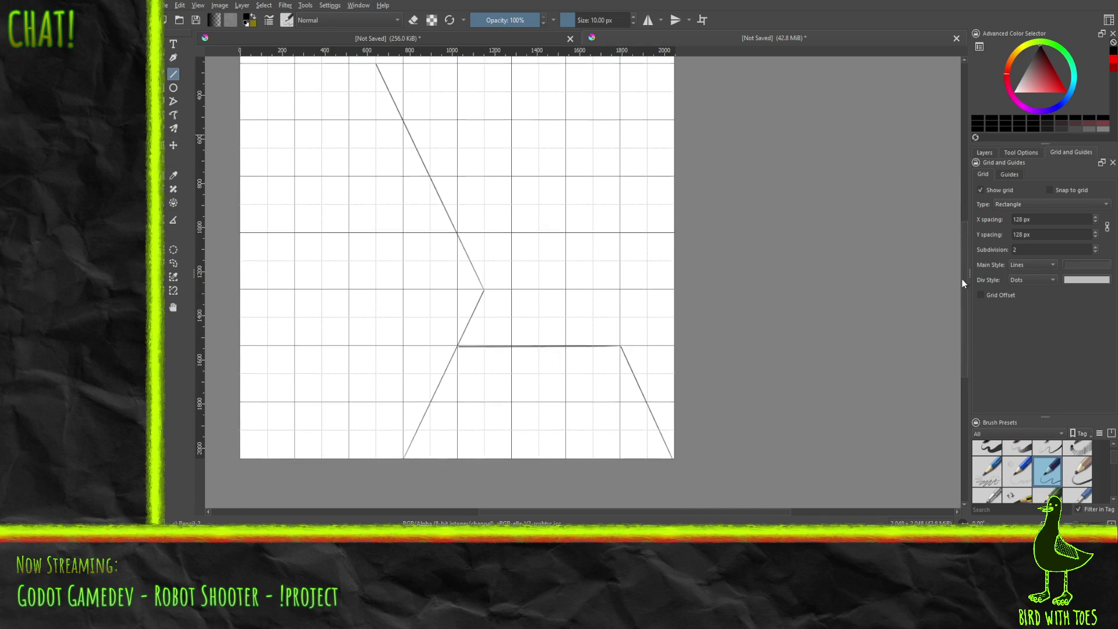
mouse_move(959, 278)
mouse_down()
mouse_move(952, 261)
mouse_move(955, 293)
mouse_move(950, 271)
mouse_up()
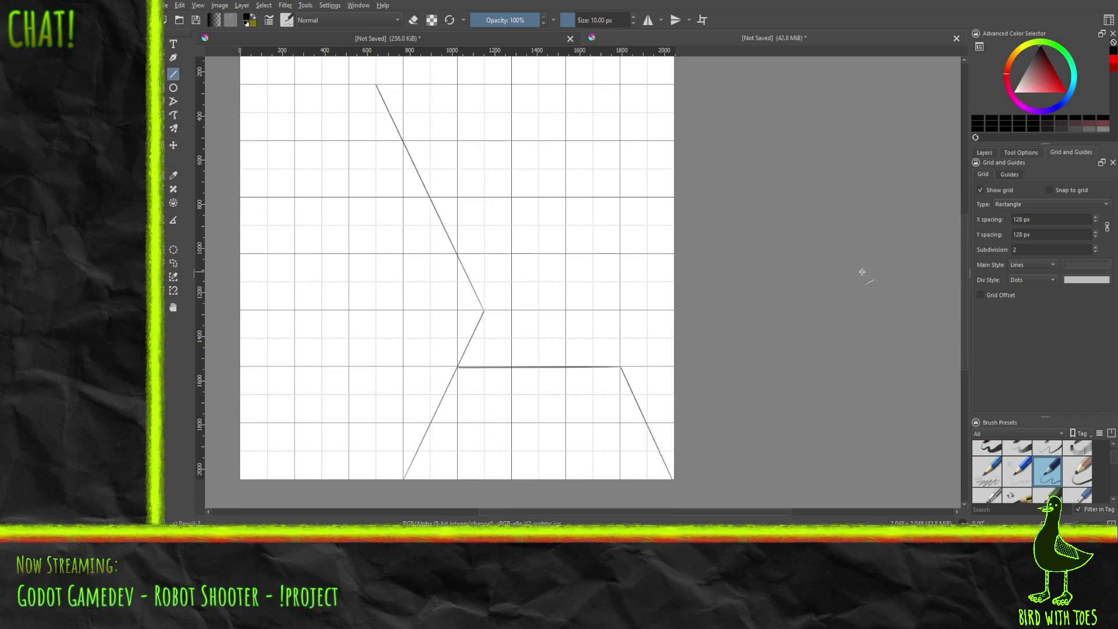
Step: Try redrawing the upper angled and top horizontal lines, then undo everything back to a blank grid
key(ctrl+z)
drag(389, 142, 483, 308)
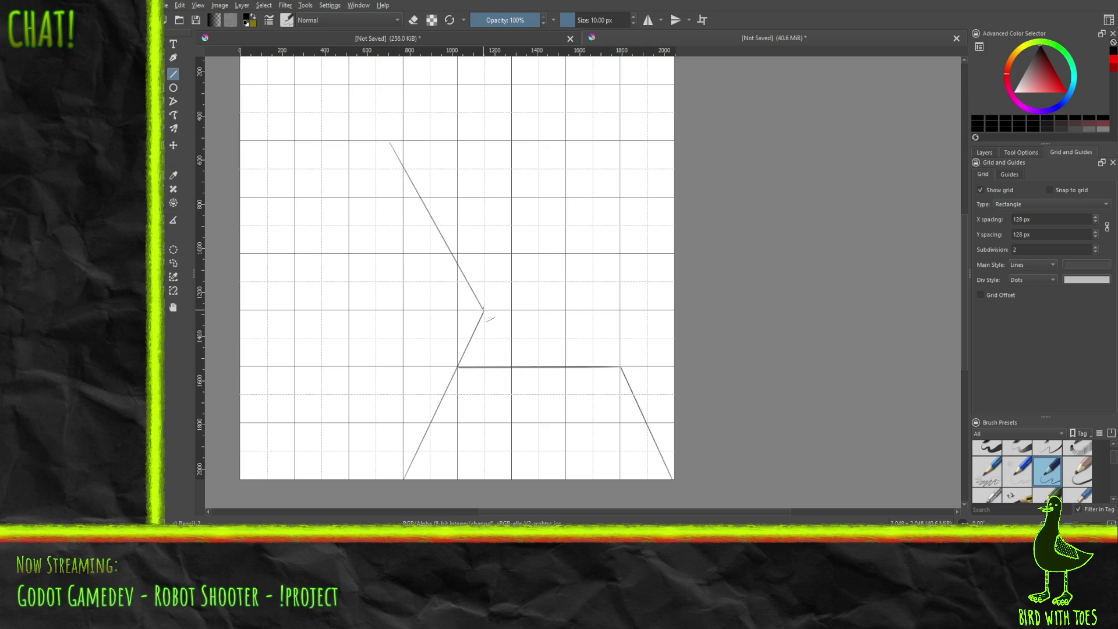
drag(390, 142, 243, 142)
key(ctrl+z)
drag(390, 141, 239, 142)
key(ctrl+z)
key(ctrl+z)
key(ctrl+z)
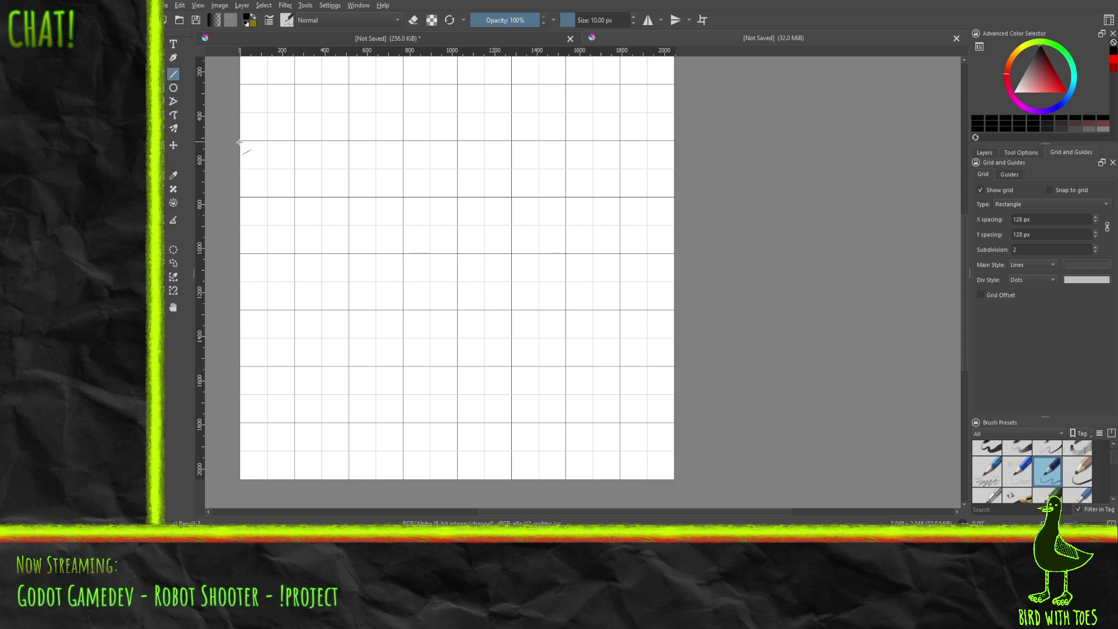
Step: Redraw the bottom-right diagonal, horizontal edge, left side and an upper angled line up-left
mouse_move(965, 322)
mouse_down()
mouse_move(962, 294)
mouse_move(963, 327)
mouse_move(958, 312)
mouse_up()
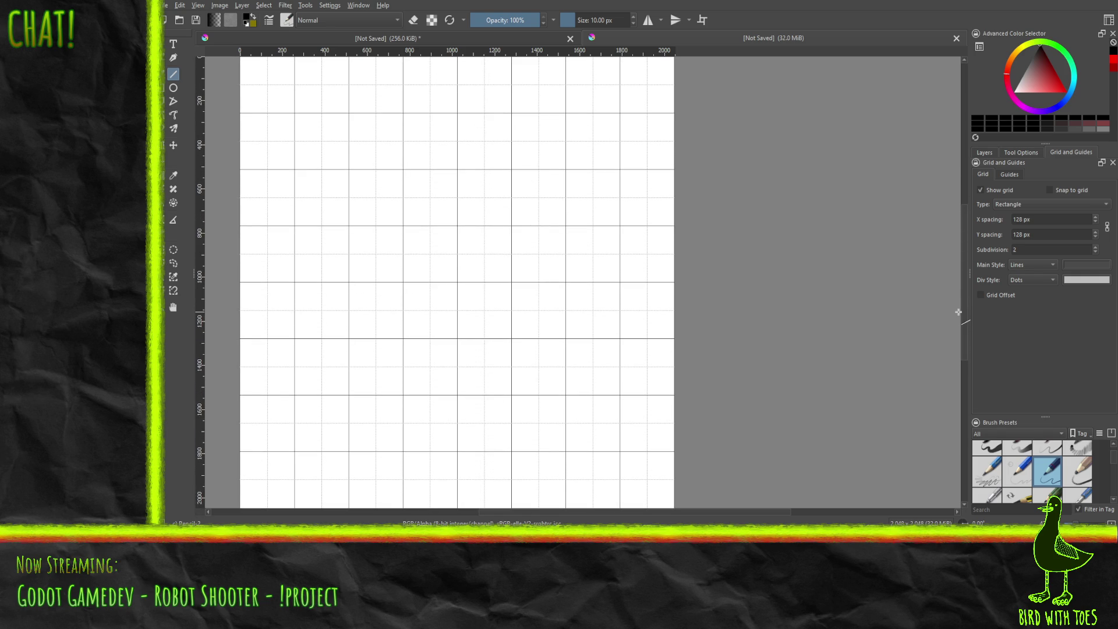
drag(962, 269, 959, 303)
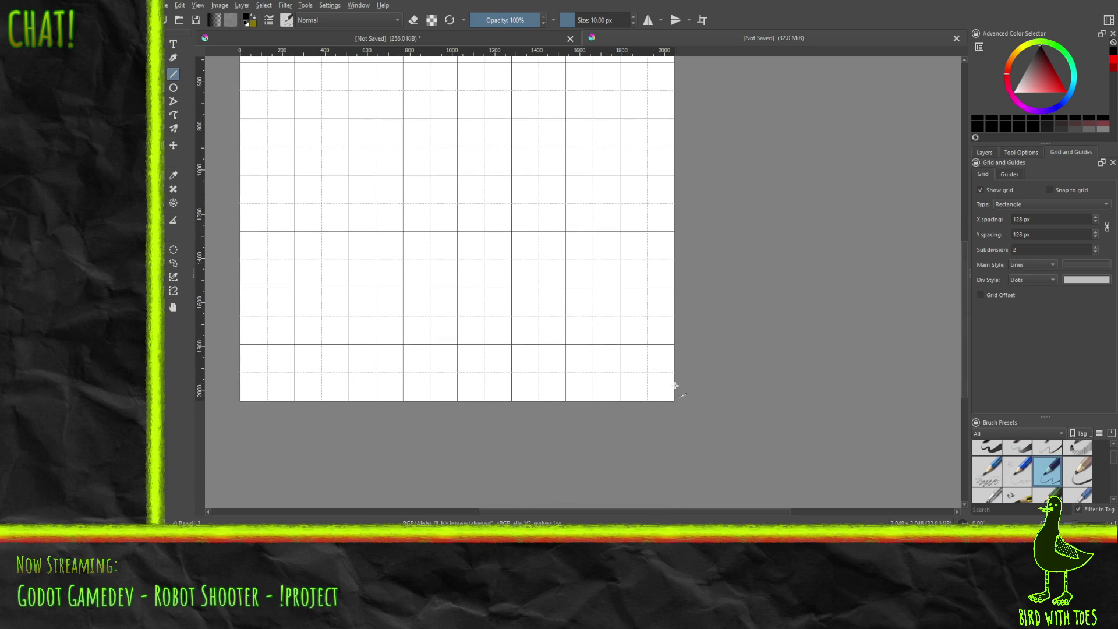
mouse_move(666, 387)
mouse_down()
mouse_move(635, 317)
mouse_move(512, 318)
mouse_move(538, 318)
mouse_up()
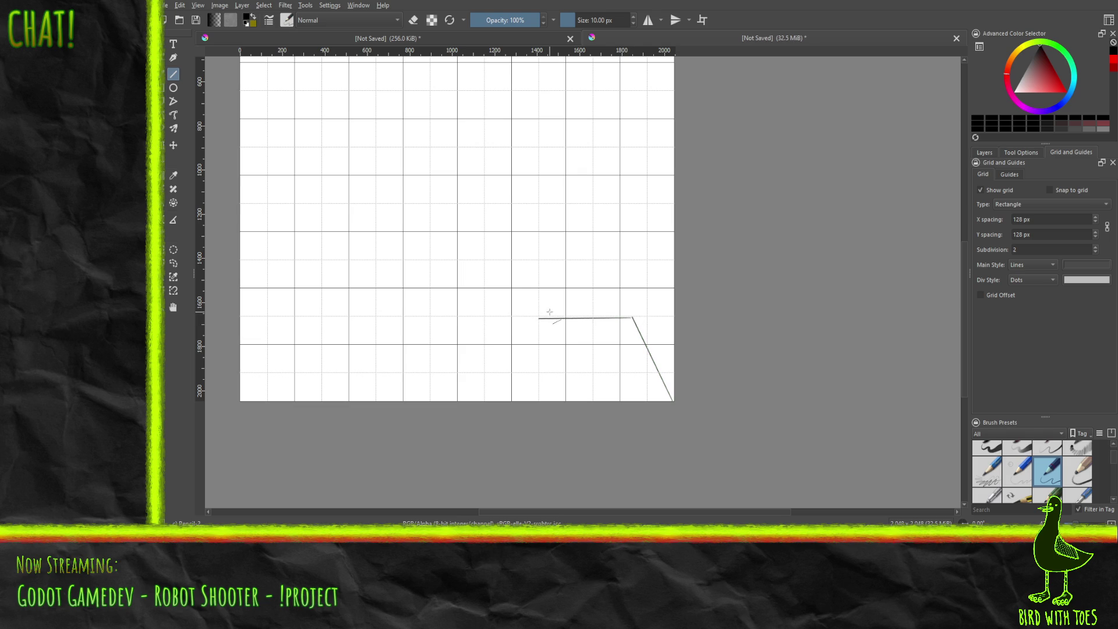
key(ctrl+z)
mouse_move(631, 317)
mouse_down()
mouse_move(487, 315)
mouse_move(469, 401)
mouse_move(441, 406)
mouse_up()
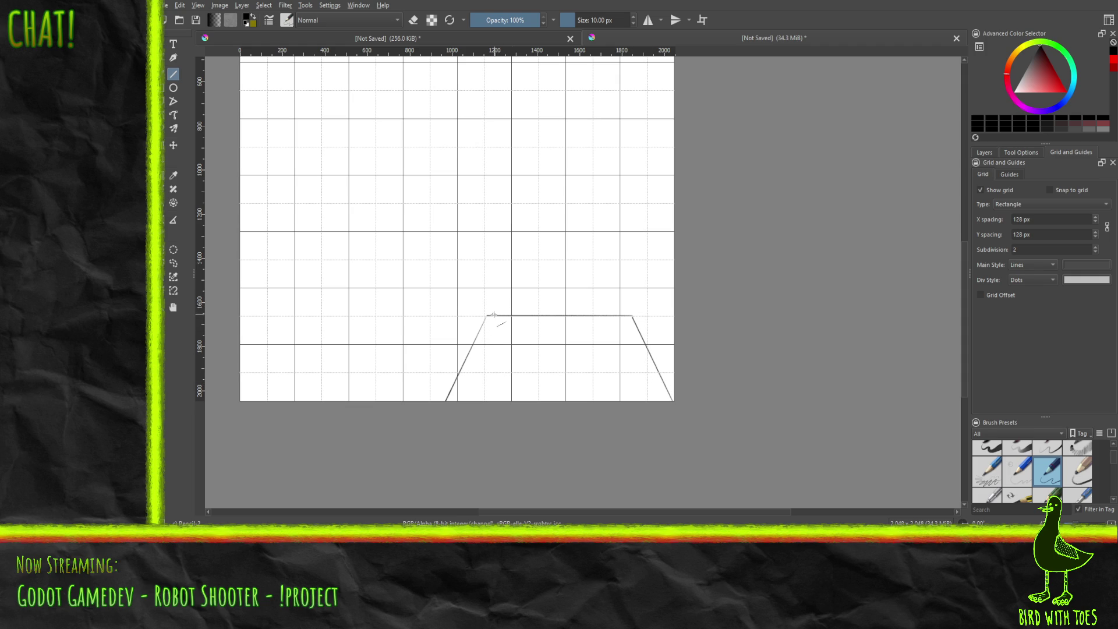
drag(446, 401, 508, 263)
mouse_move(511, 261)
mouse_down()
mouse_move(464, 147)
mouse_move(431, 120)
mouse_up()
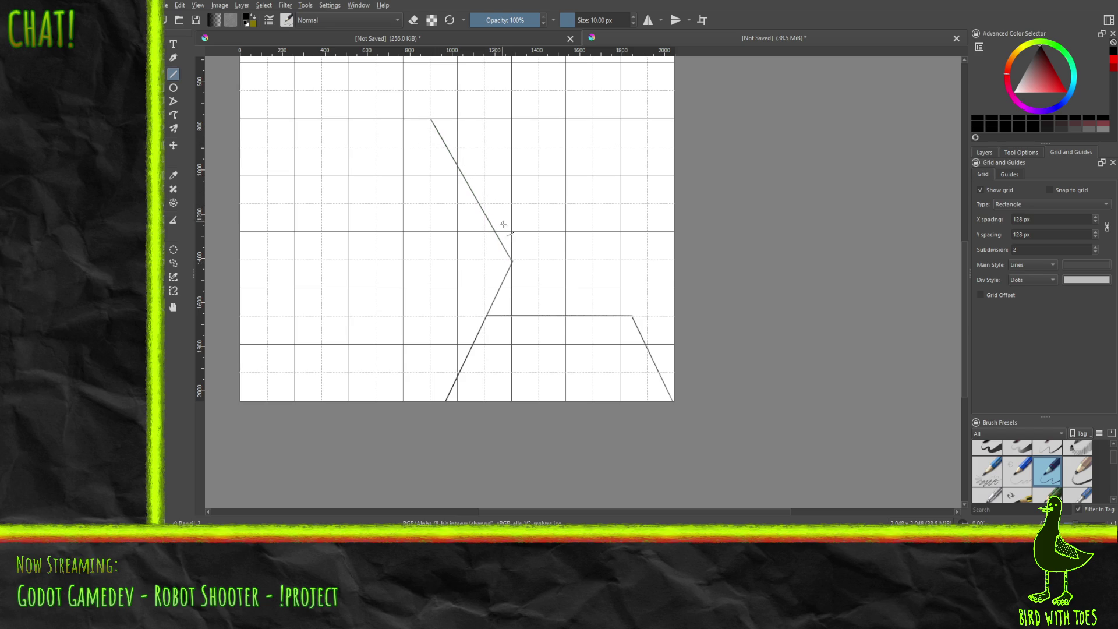
Step: Redraw the upper angled side from the vertex and the horizontal top edge toward the left
key(ctrl+z)
mouse_move(513, 258)
mouse_down()
mouse_move(432, 118)
mouse_move(438, 127)
mouse_up()
drag(962, 308, 962, 266)
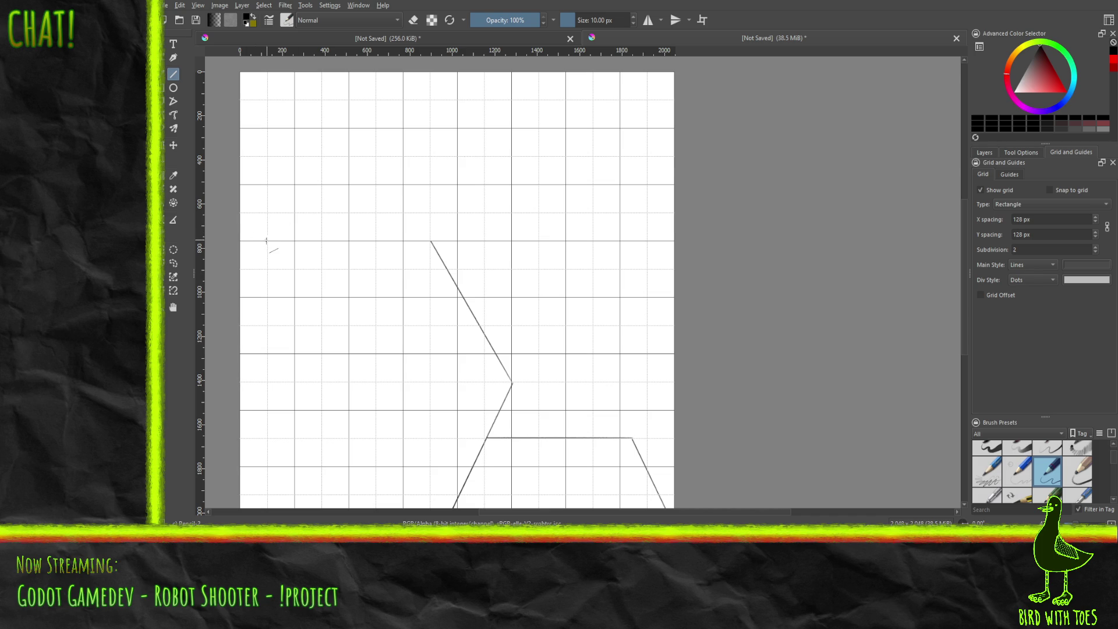
mouse_move(270, 240)
mouse_down()
mouse_move(431, 240)
mouse_move(239, 247)
mouse_up()
key(ctrl+z)
drag(965, 321, 964, 356)
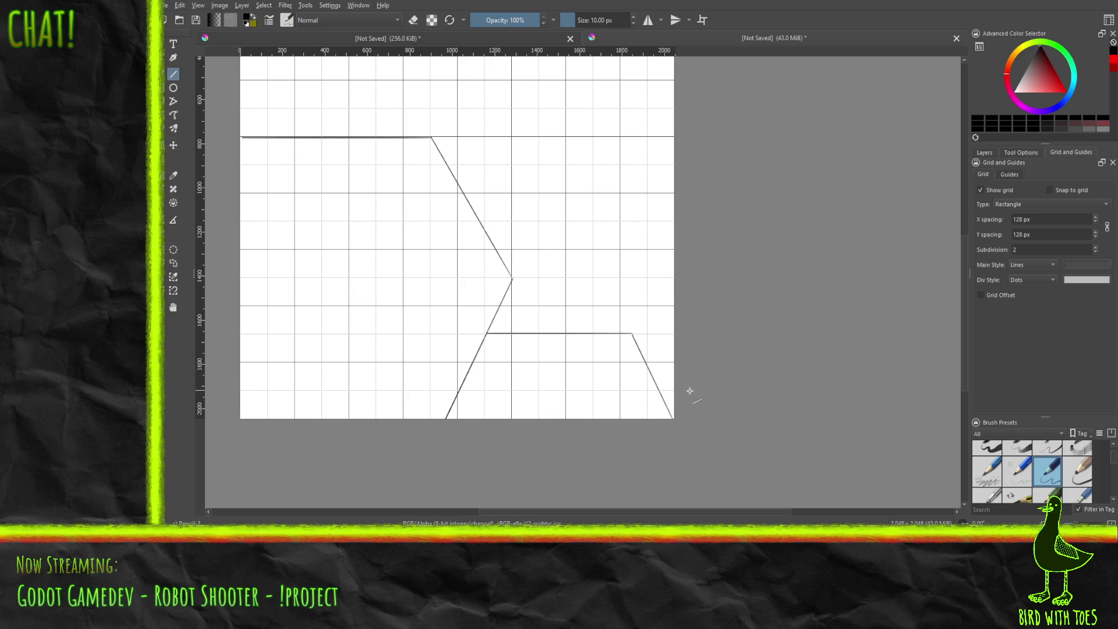
mouse_move(963, 322)
mouse_down()
mouse_move(962, 258)
mouse_move(960, 316)
mouse_up()
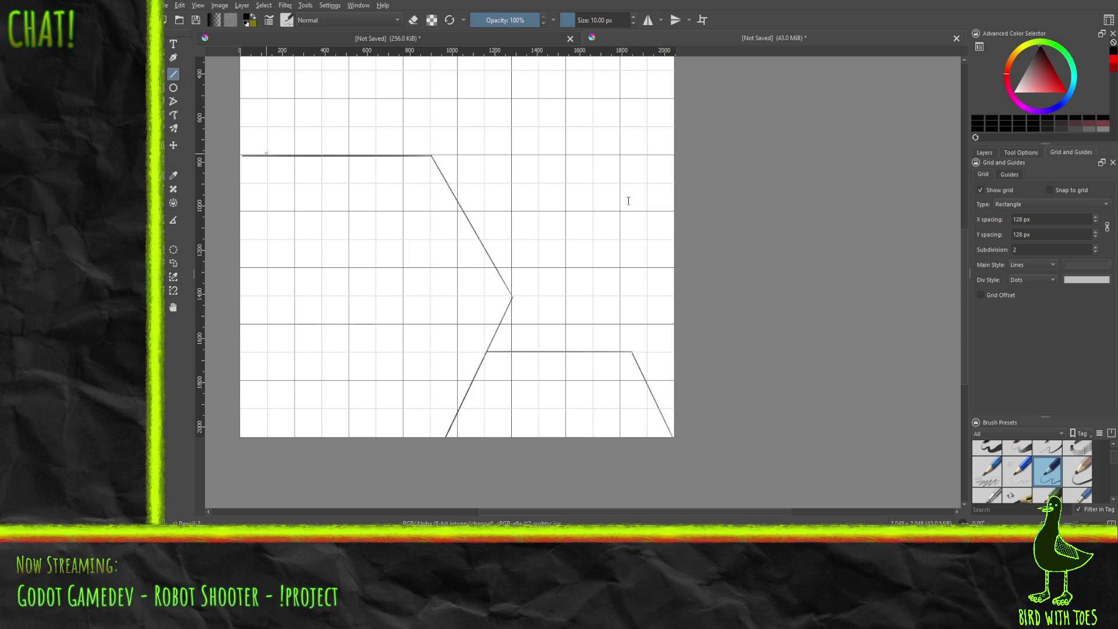
Step: Revert the vertical resize and widen the canvas rightward to 3048 by 2048 px
key(ctrl+z)
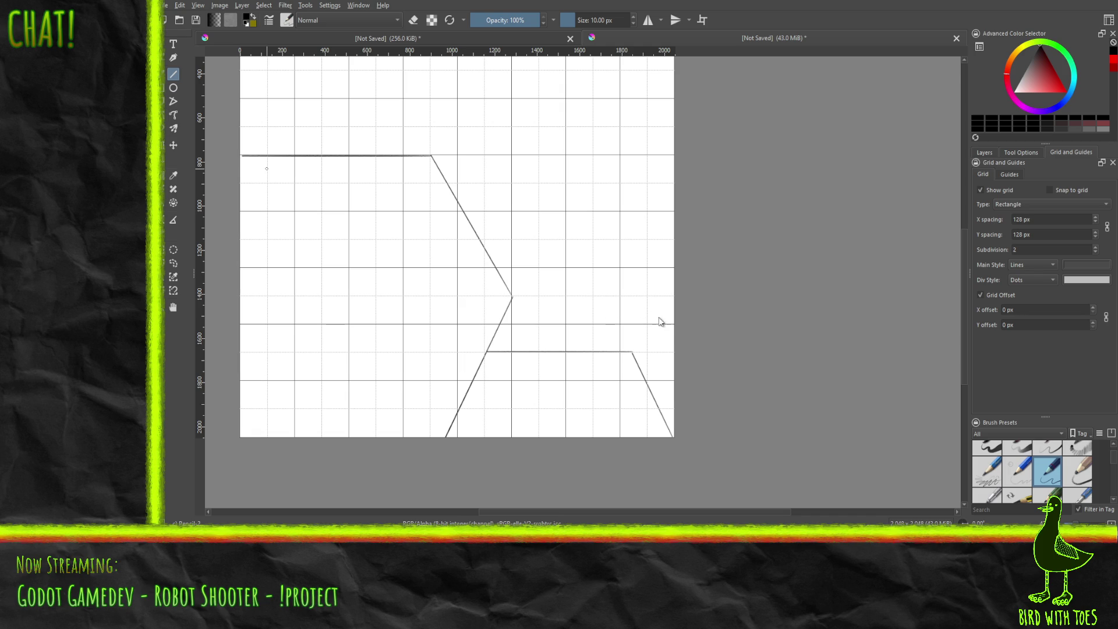
key(ctrl+alt+c)
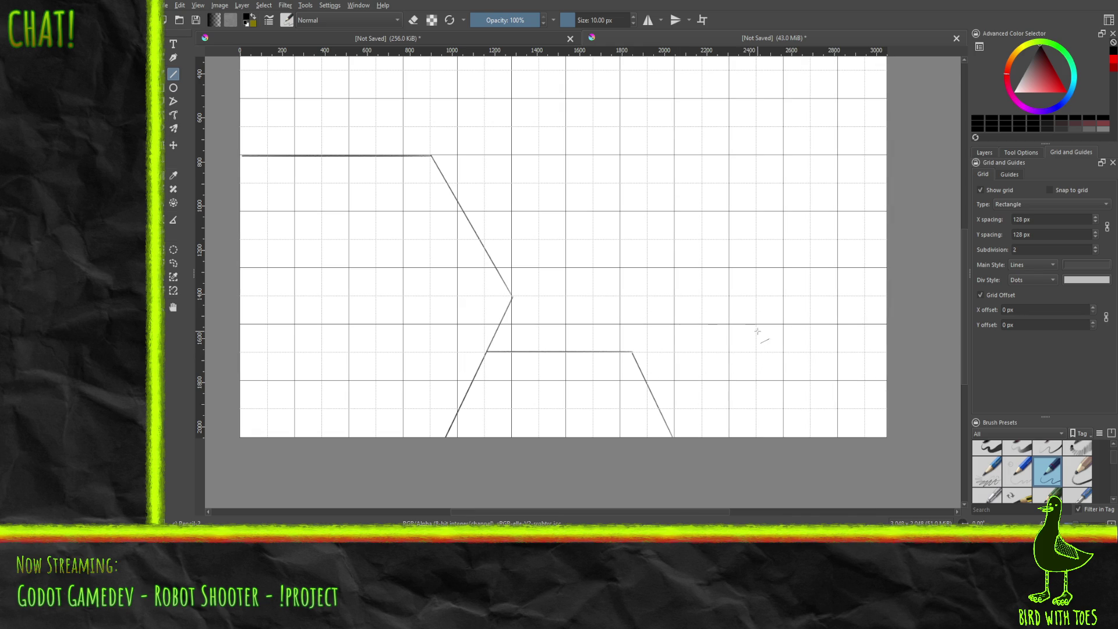
Step: Extend the shelf edge with a straight line running right and down to the canvas bottom
mouse_move(633, 351)
mouse_down()
mouse_move(699, 352)
mouse_move(727, 431)
mouse_move(742, 436)
mouse_up()
right_click(613, 461)
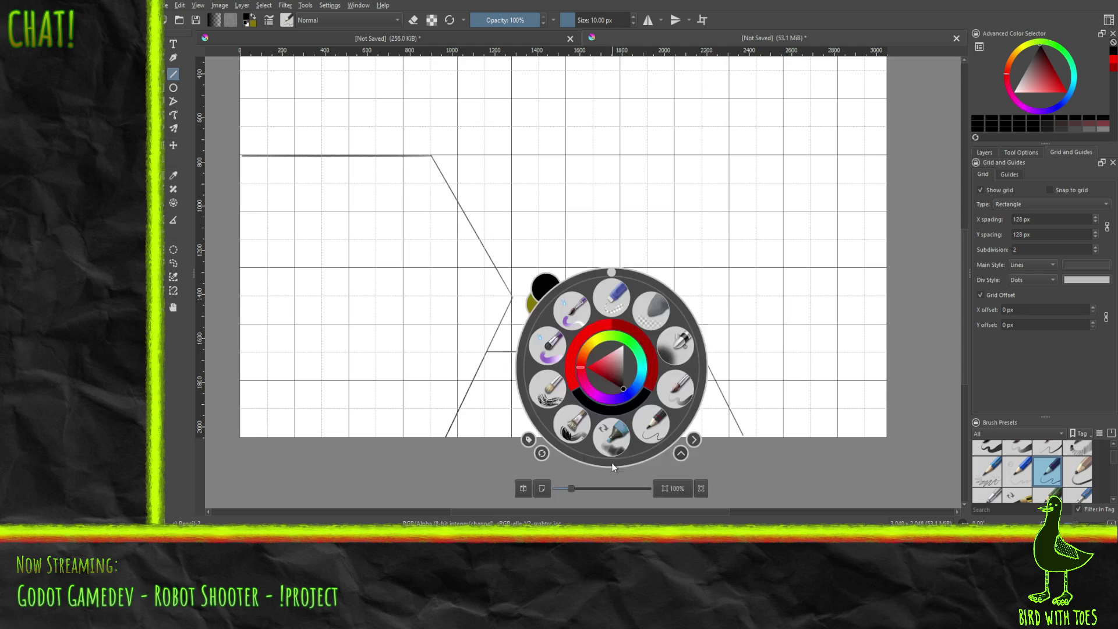
Step: Erase the leftover old diagonal and stray tick, then return to the Pencil-2 brush
click(614, 300)
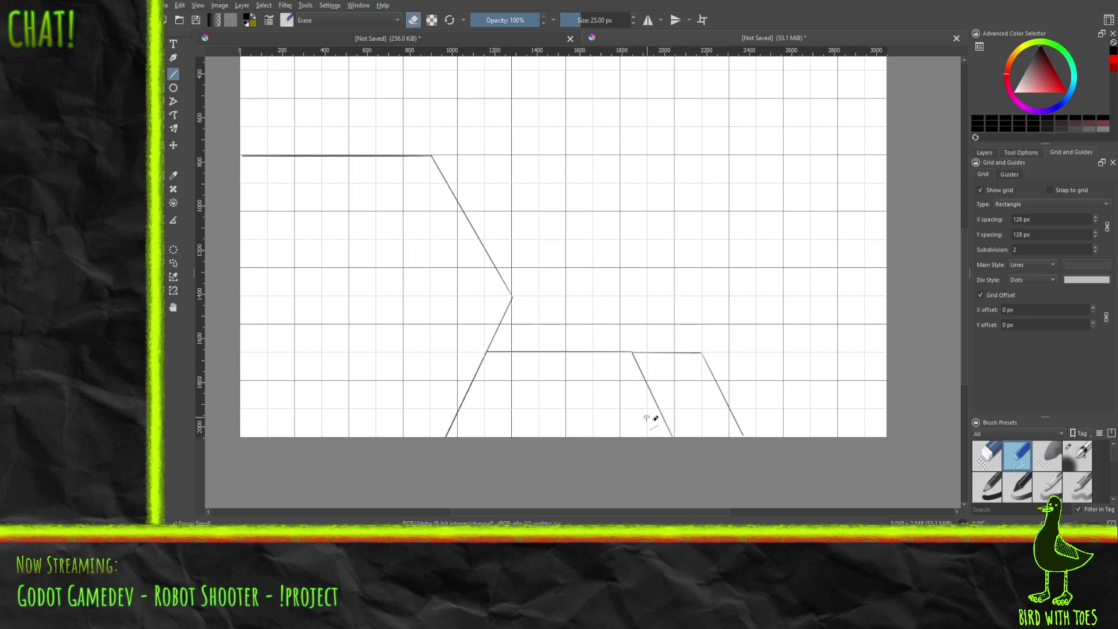
drag(675, 433, 657, 414)
click(171, 42)
click(173, 74)
drag(671, 434, 640, 371)
drag(637, 359, 629, 358)
right_click(541, 396)
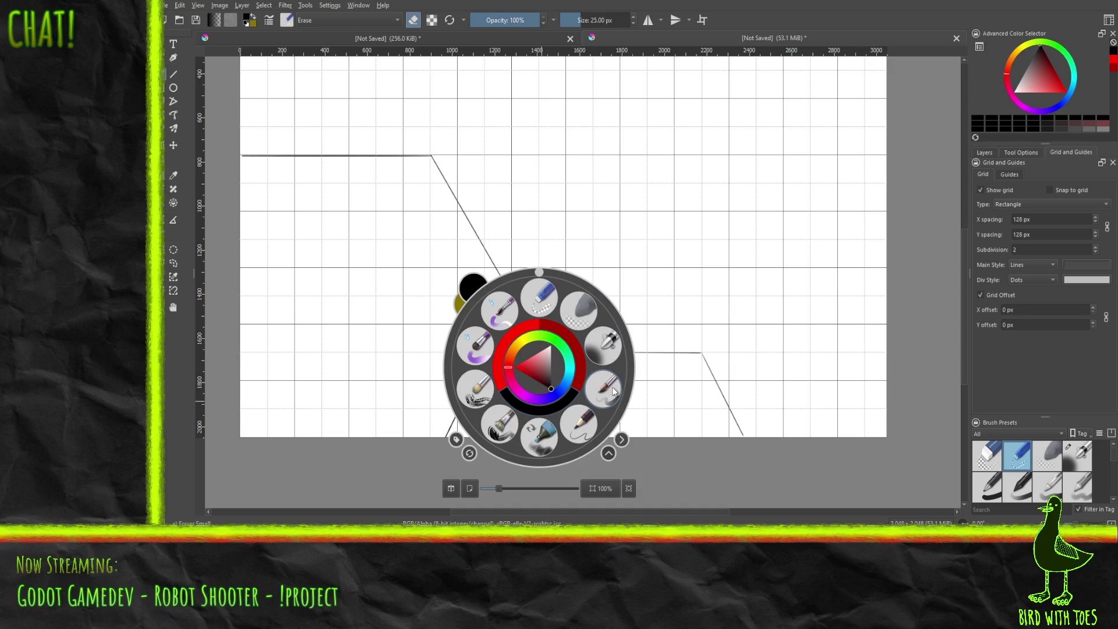
click(582, 423)
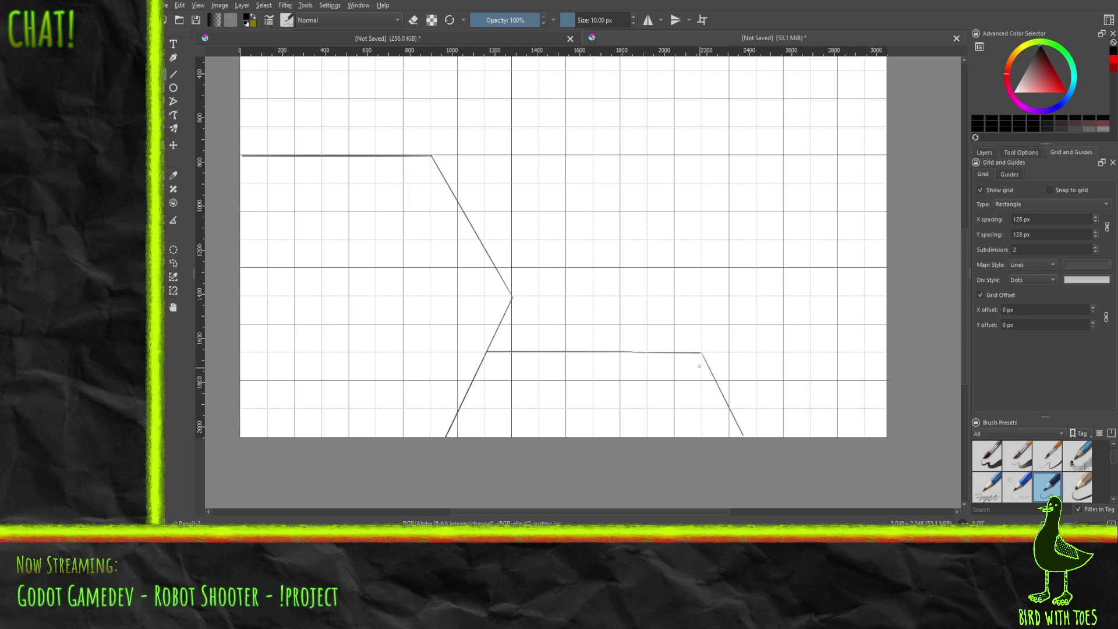
Step: Sketch bevel edges at the shelf corners, inner lines of both legs, and the inner shelf line
drag(701, 356, 696, 371)
drag(489, 353, 499, 371)
drag(696, 380, 728, 436)
drag(498, 380, 470, 435)
drag(499, 378, 468, 432)
drag(525, 375, 656, 375)
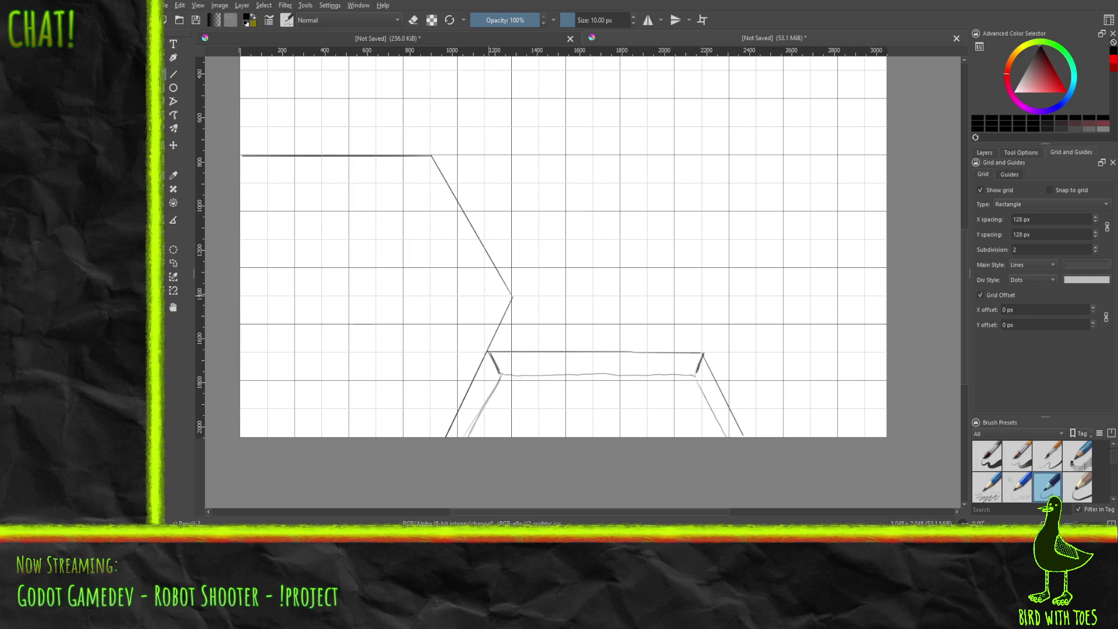
Step: Add darker bevel ticks at the middle vertex, top corner and top bar's left end
mouse_move(506, 297)
mouse_down()
mouse_move(491, 295)
mouse_move(510, 296)
mouse_up()
mouse_move(423, 180)
mouse_down()
mouse_move(431, 156)
mouse_move(420, 182)
mouse_up()
drag(476, 300, 473, 283)
mouse_move(425, 187)
mouse_down()
mouse_move(425, 198)
mouse_move(410, 194)
mouse_move(427, 182)
mouse_up()
mouse_move(249, 185)
mouse_down()
mouse_move(260, 193)
mouse_move(245, 196)
mouse_move(250, 183)
mouse_up()
Step: Sketch and darken the inner edge of the lower-left leg
drag(469, 315, 402, 432)
drag(438, 372, 407, 425)
drag(454, 342, 423, 394)
mouse_move(470, 321)
mouse_down()
mouse_move(439, 370)
mouse_move(451, 348)
mouse_up()
Step: Darken the upper leg's inner edge and the joint's bolt-hole dot, and add a bevel stroke below the top-right corner
drag(483, 297, 451, 343)
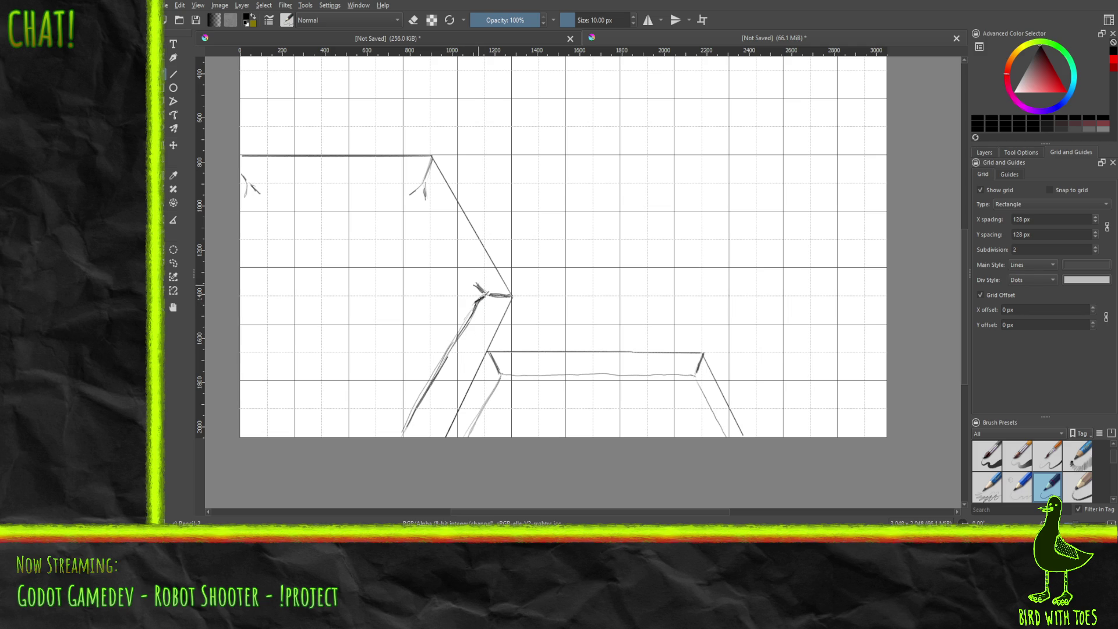
mouse_move(427, 198)
mouse_down()
mouse_move(465, 265)
mouse_move(440, 221)
mouse_up()
mouse_move(480, 289)
mouse_down()
mouse_move(467, 277)
mouse_move(478, 288)
mouse_up()
drag(493, 303, 495, 307)
Step: Draw the top bar's inner bevel line and darken its right corner
mouse_move(261, 194)
mouse_down()
mouse_move(407, 194)
mouse_move(259, 194)
mouse_move(390, 193)
mouse_up()
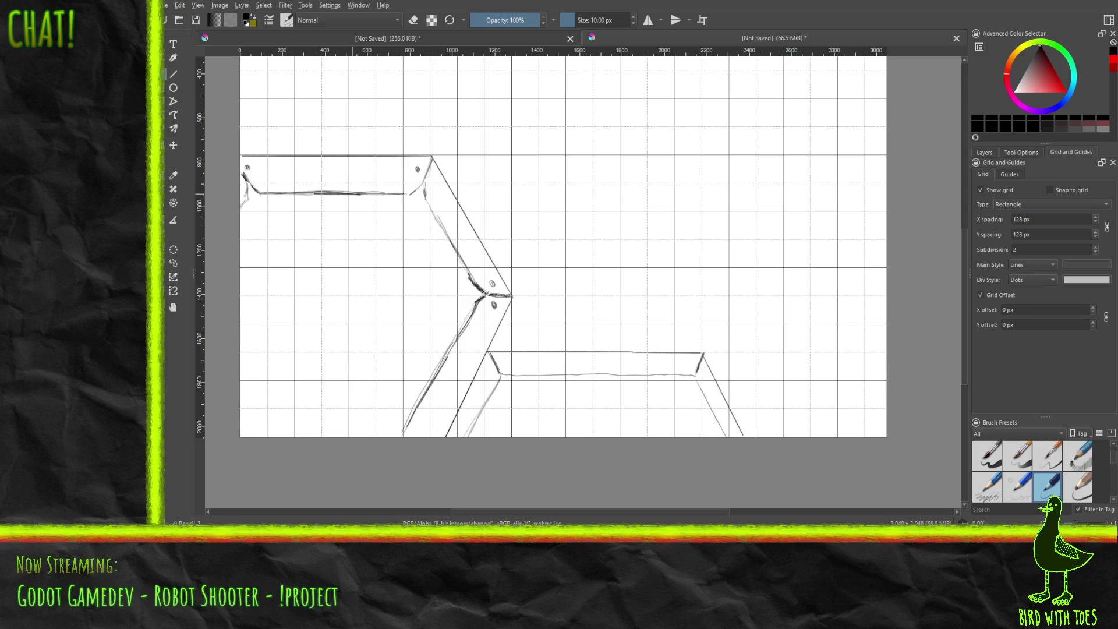
drag(425, 199, 425, 182)
drag(425, 182, 431, 162)
Step: Darken the upper and lower-left diagonals, then scribble a freehand '100' in the empty left area
drag(433, 207, 468, 266)
drag(404, 436, 447, 350)
drag(415, 407, 451, 346)
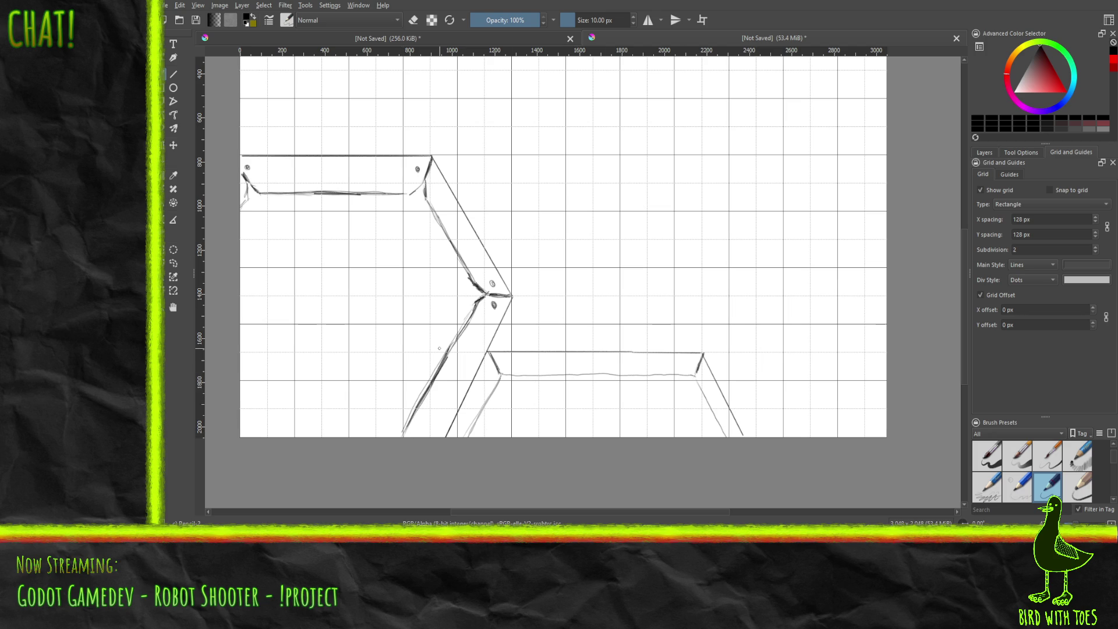
drag(412, 192, 421, 181)
drag(266, 377, 267, 269)
mouse_move(328, 378)
mouse_down()
mouse_move(302, 336)
mouse_move(337, 385)
mouse_move(374, 341)
mouse_move(395, 385)
mouse_up()
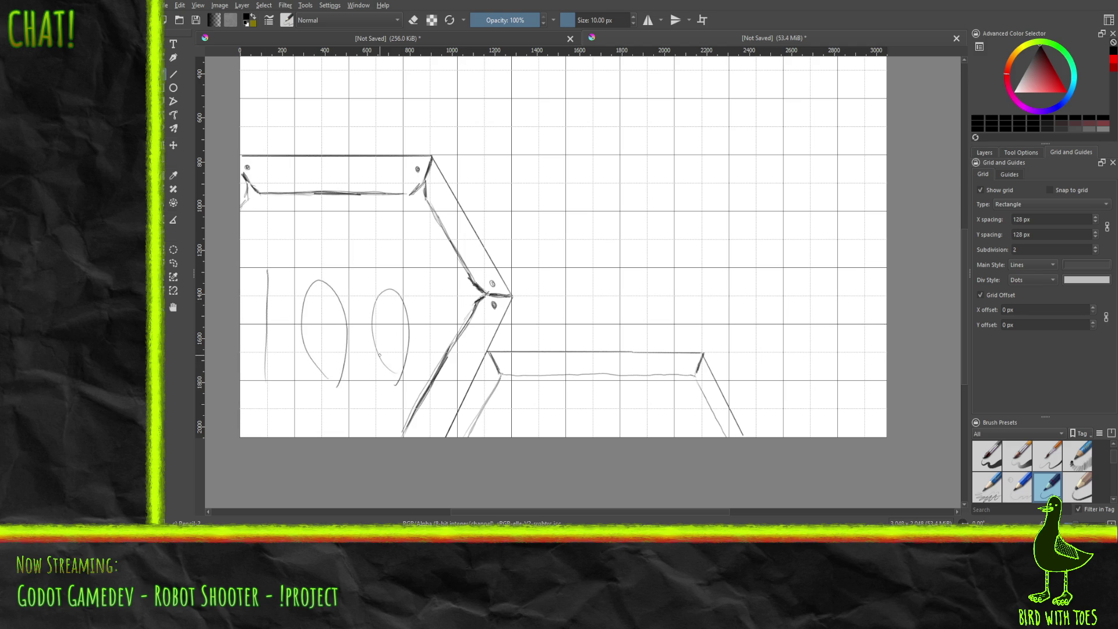
Step: Undo the '100' doodle and thicken the lower-left diagonal leg with three pencil strokes
key(ctrl+z)
key(Delete)
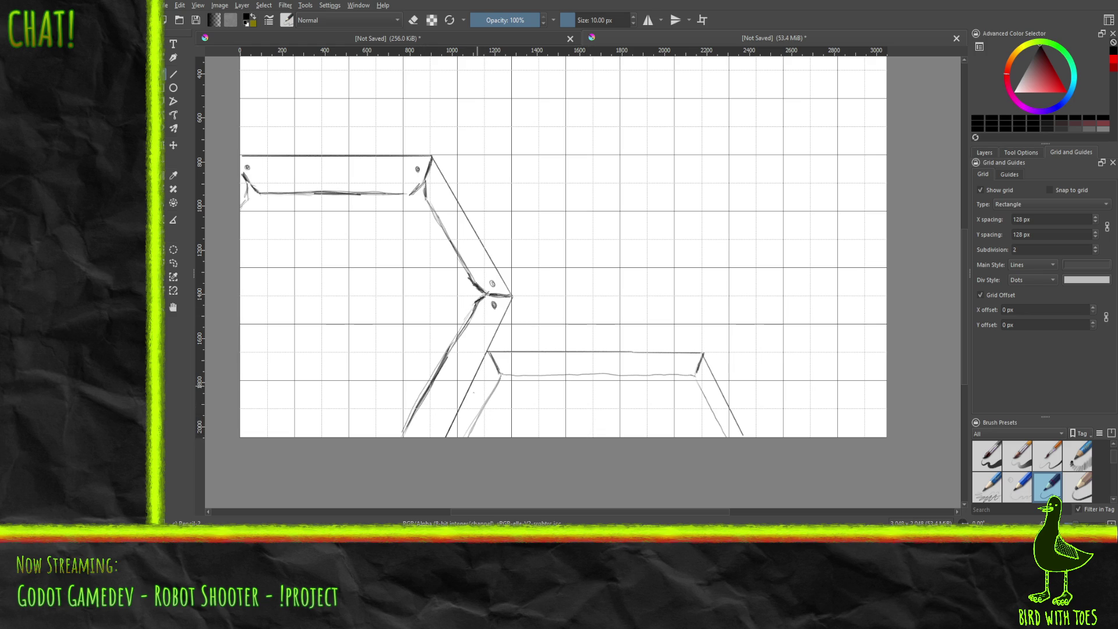
mouse_move(425, 409)
mouse_down()
mouse_move(415, 434)
mouse_move(458, 342)
mouse_move(414, 438)
mouse_up()
drag(459, 349, 437, 389)
drag(482, 305, 421, 439)
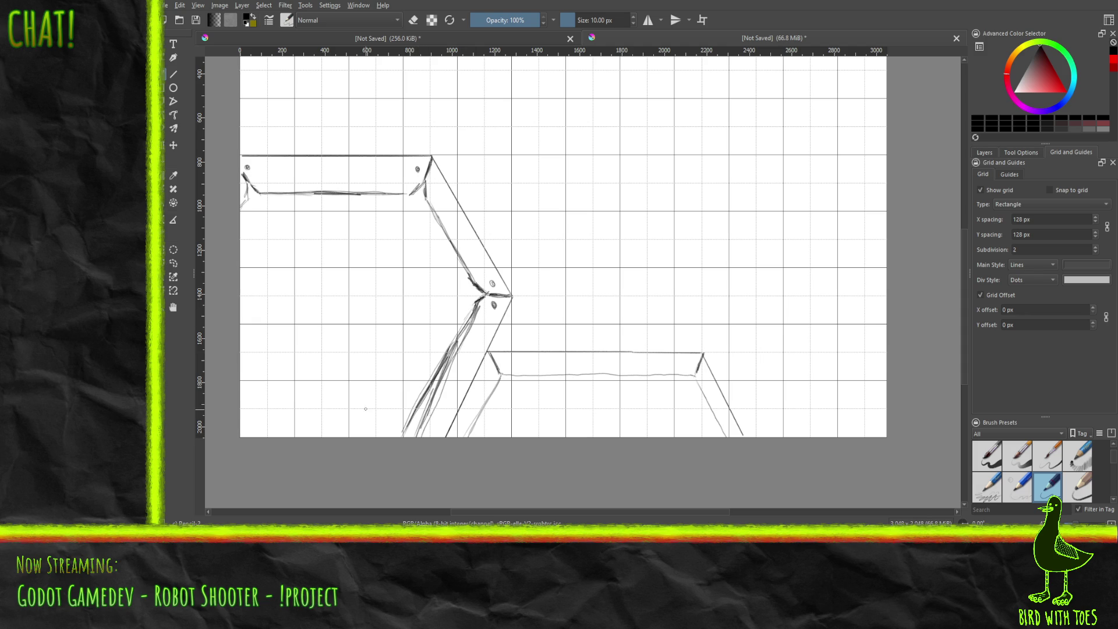
right_click(371, 366)
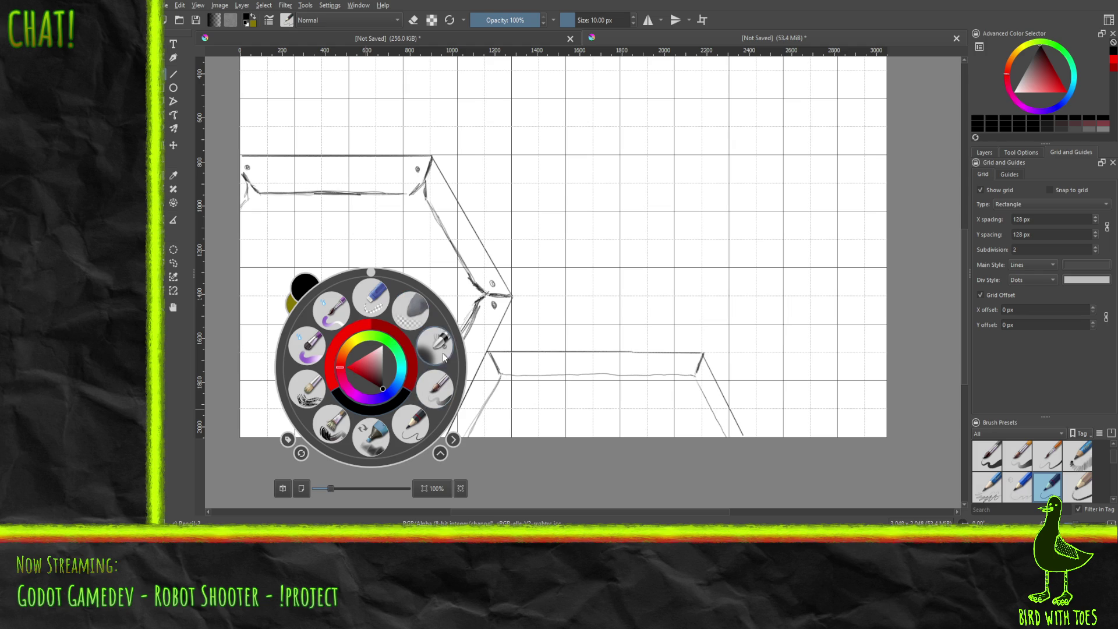
Step: Erase stray marks along the lower-left leg with the eraser preset, then return to Pencil-2
click(371, 299)
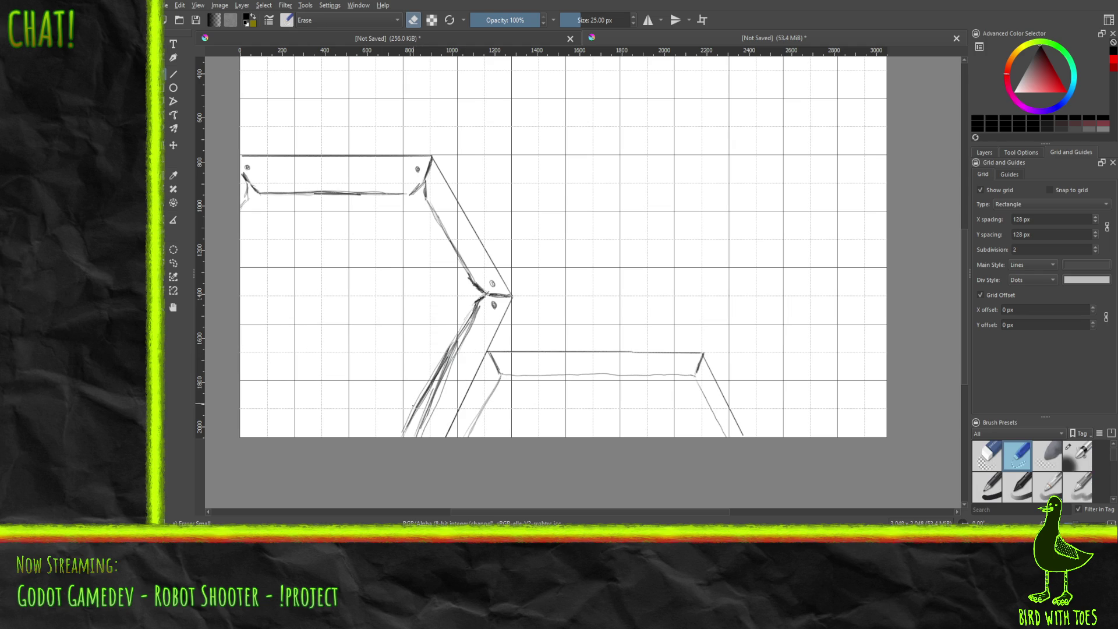
drag(407, 423, 452, 343)
mouse_move(422, 437)
mouse_down()
mouse_move(469, 318)
mouse_move(446, 365)
mouse_up()
mouse_move(479, 304)
mouse_down()
mouse_move(467, 327)
mouse_move(471, 307)
mouse_up()
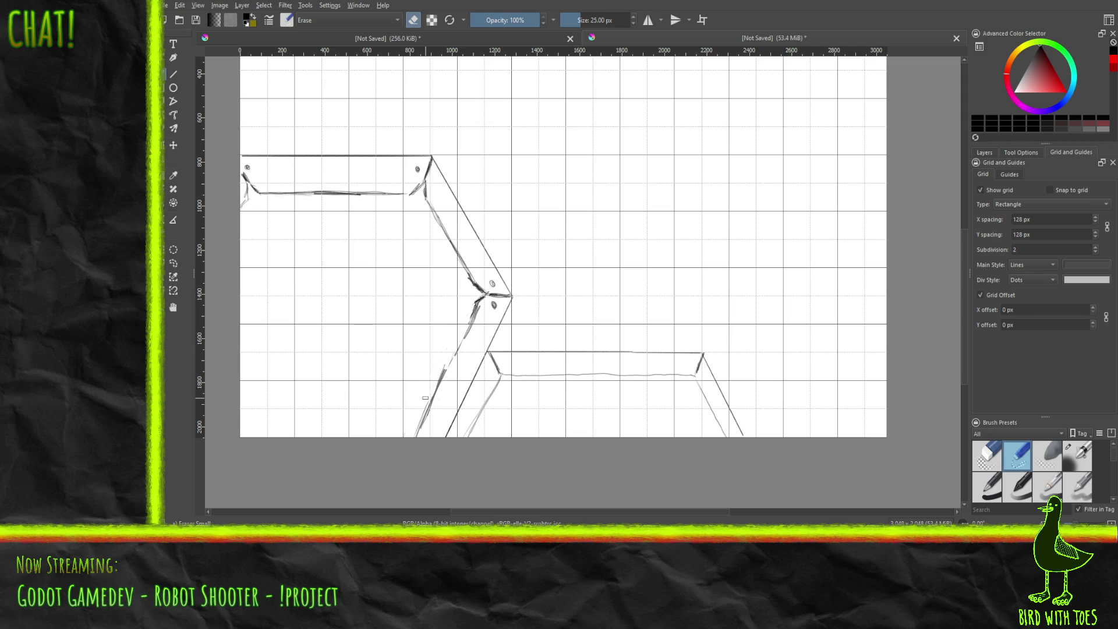
drag(441, 375, 423, 413)
right_click(402, 348)
click(466, 376)
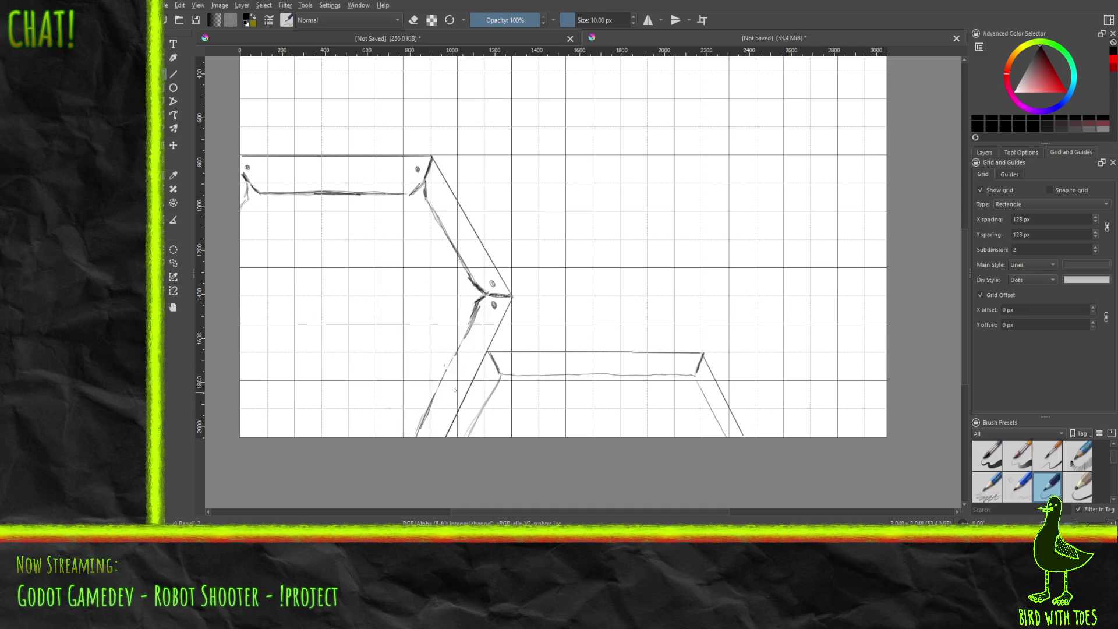
Step: Darken the lower leg's left edge, the upper leg near the joint, and the top-right joint
drag(436, 399, 466, 336)
drag(446, 380, 475, 314)
drag(462, 263, 473, 279)
drag(427, 182, 431, 172)
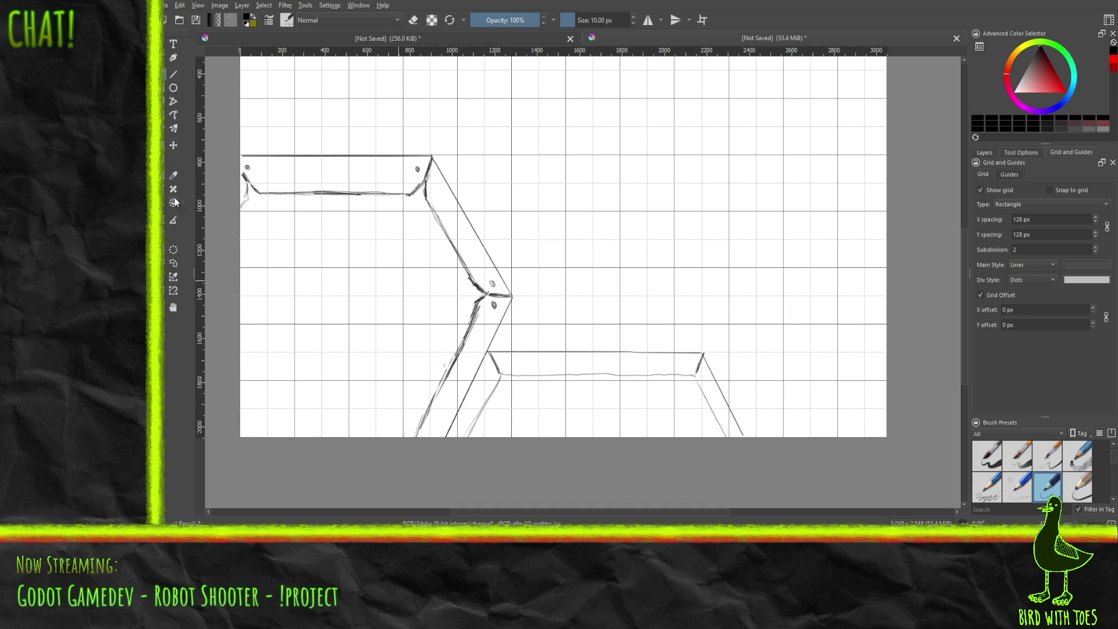
Step: Rectangle-select the top bar area at upper left, then cut and paste it
click(173, 249)
drag(232, 141, 434, 204)
key(ctrl+x)
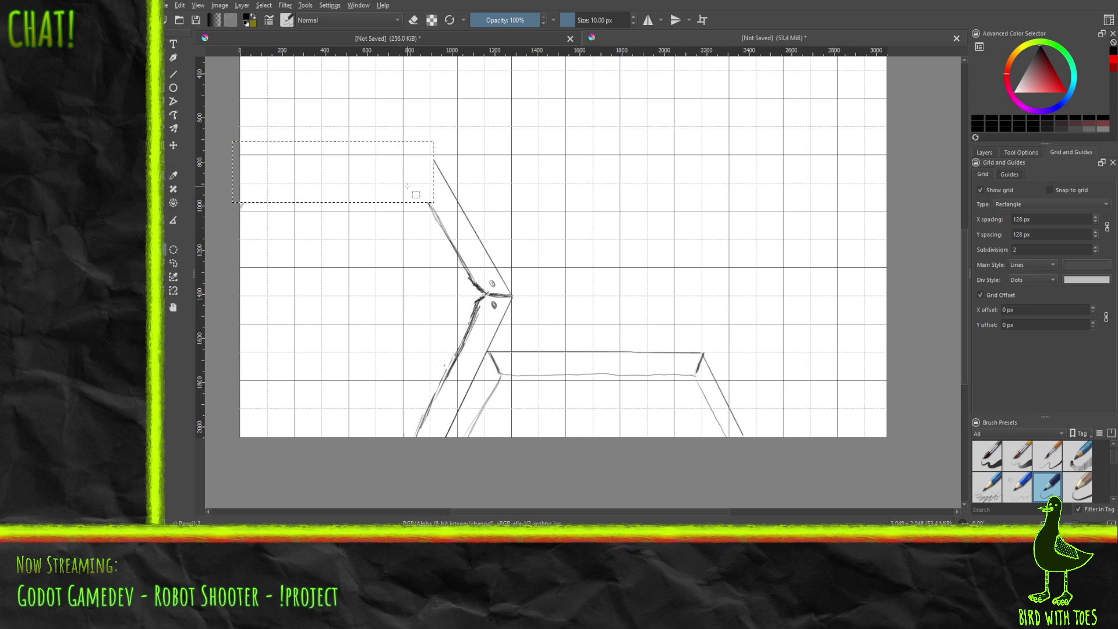
key(ctrl+v)
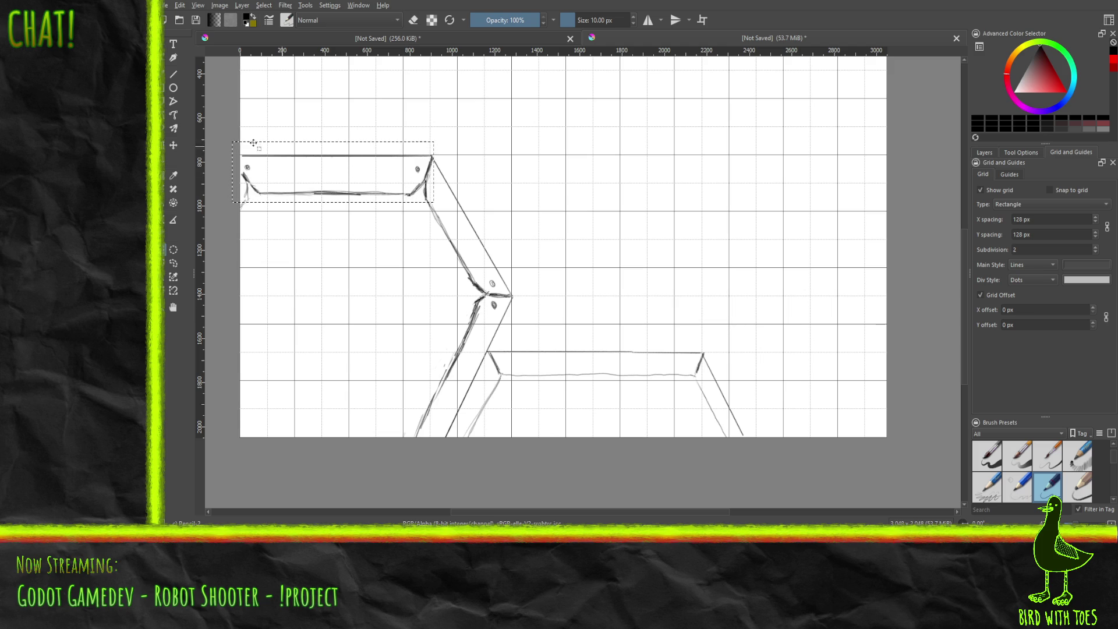
Step: Shift the selected top bar down with the Move tool and Shift+Down, then return to the pencil and deselect
click(173, 145)
mouse_move(364, 175)
mouse_down()
mouse_move(362, 136)
mouse_move(362, 145)
mouse_up()
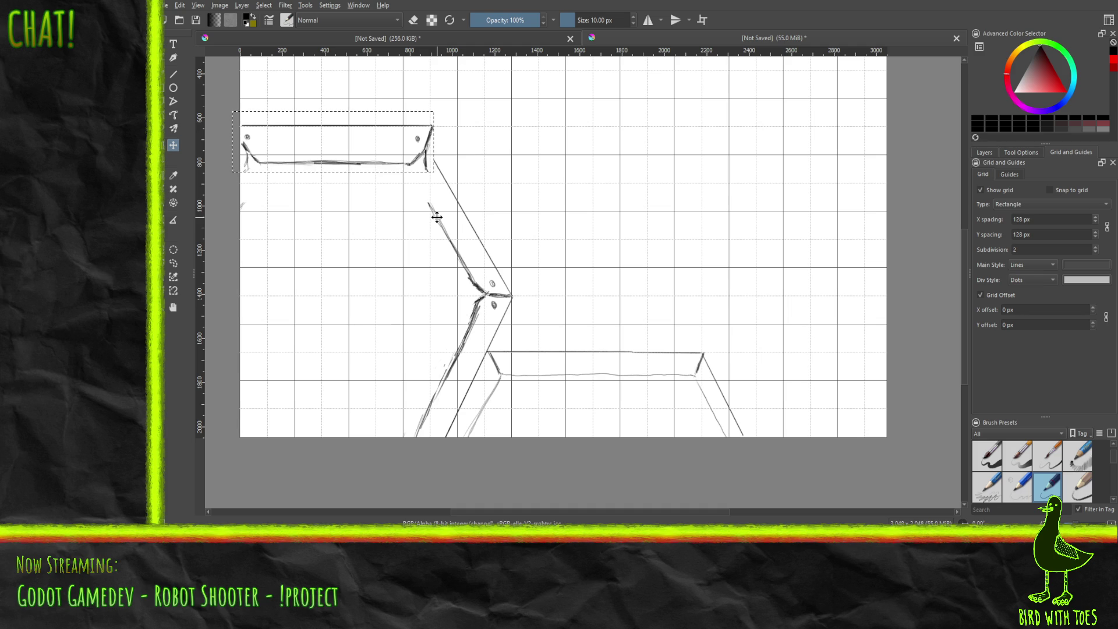
key(shift+Down)
key(shift+Down)
key(shift+Down)
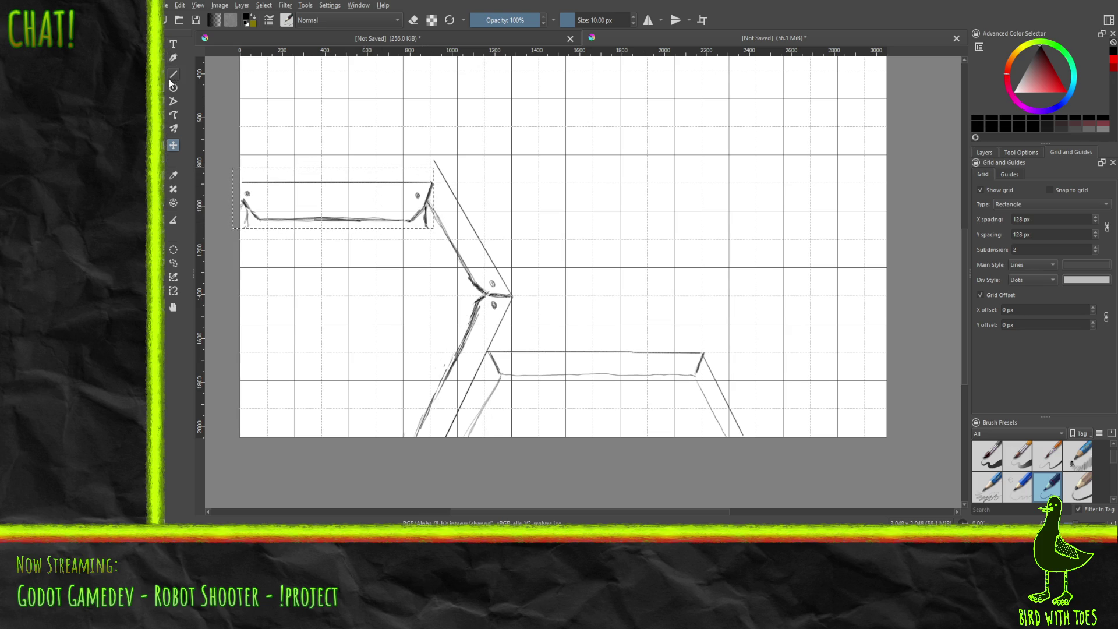
key(b)
key(ctrl+shift+a)
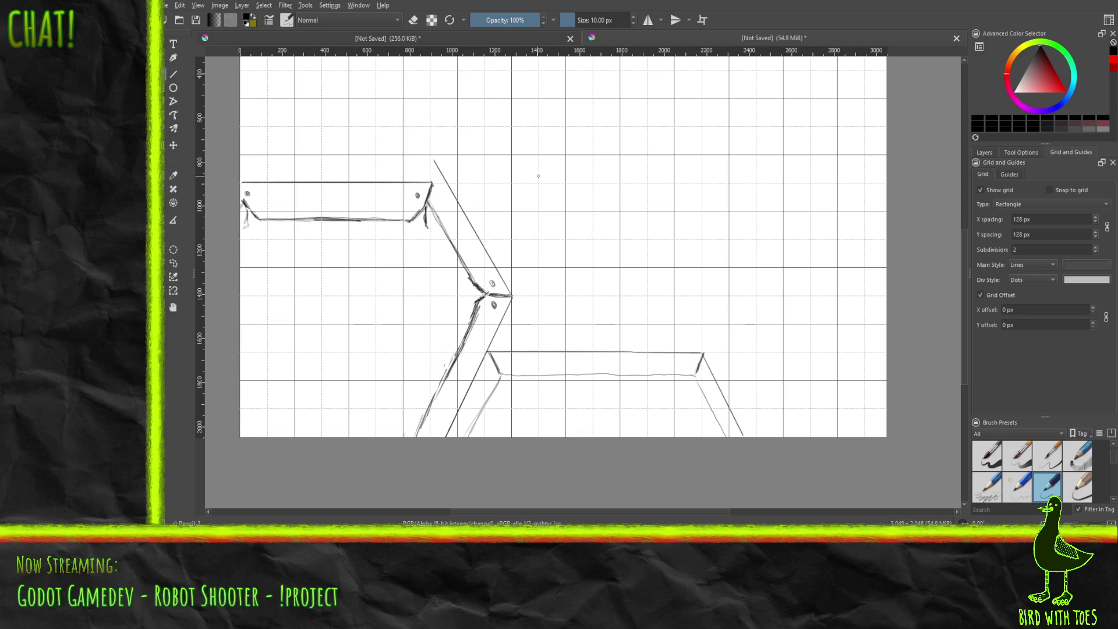
right_click(532, 175)
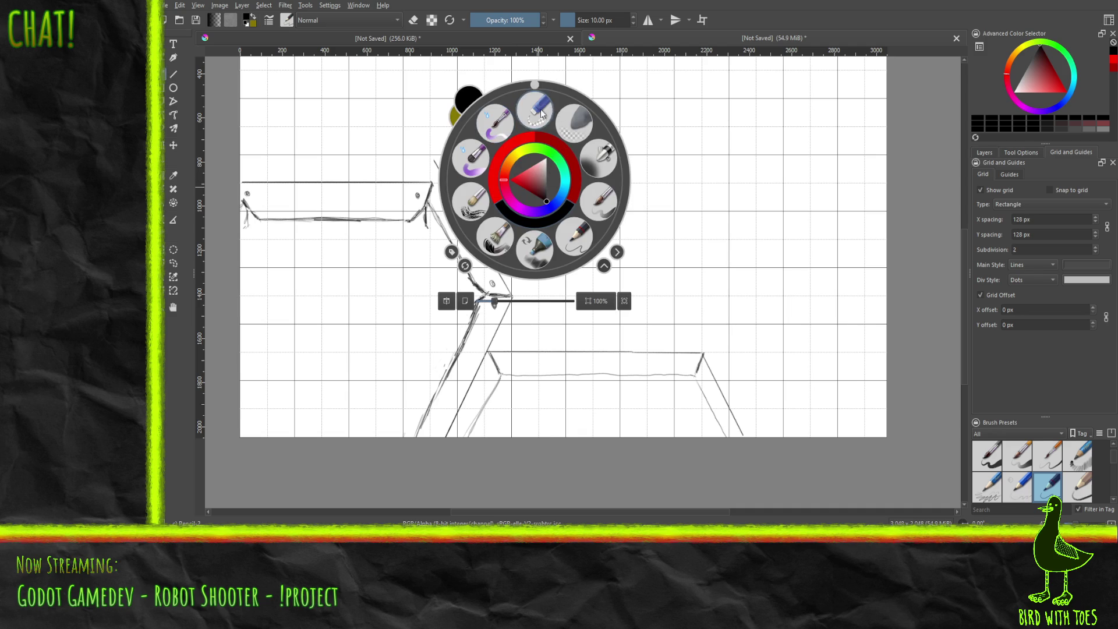
Step: Erase the upper diagonal's top end on the lower Paint Layer 1 using Eraser Small
click(462, 156)
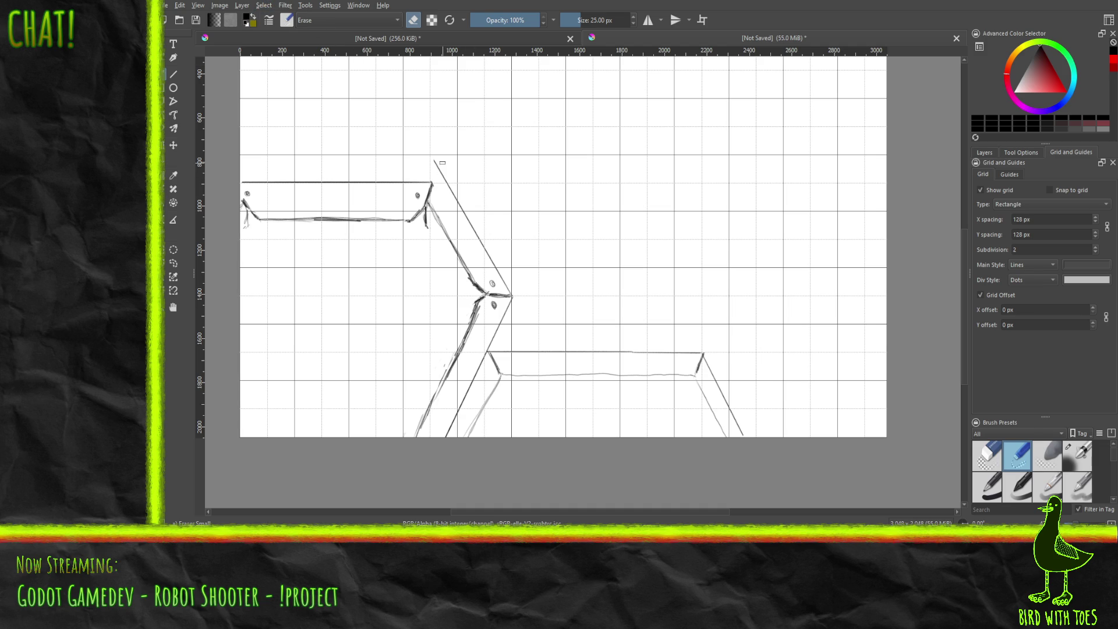
click(985, 153)
click(1035, 222)
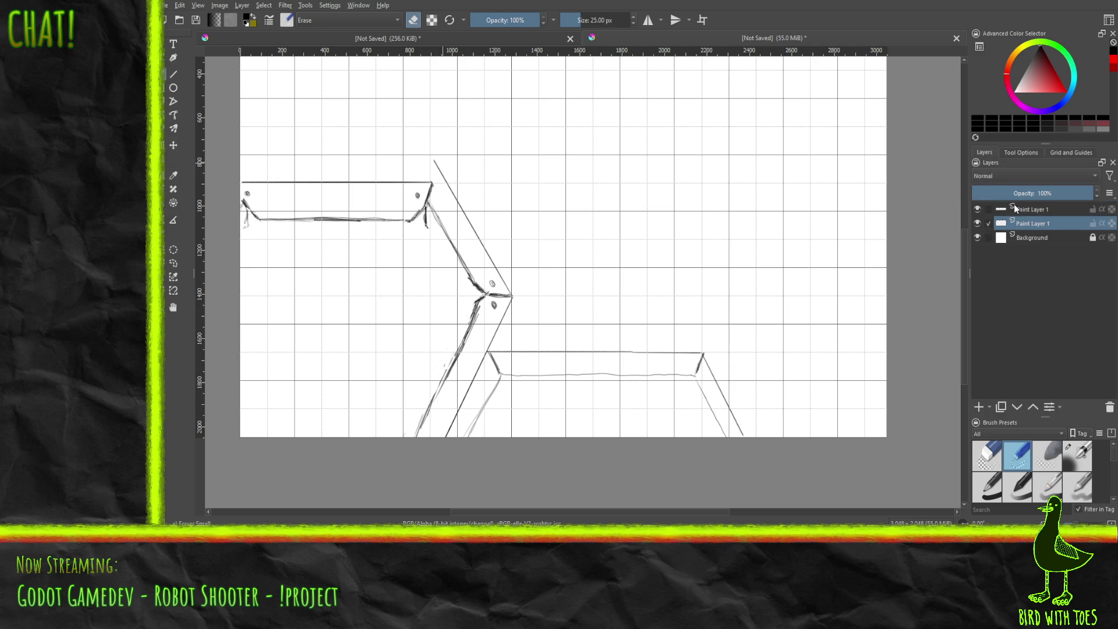
mouse_move(443, 170)
mouse_down()
mouse_move(504, 282)
mouse_move(474, 281)
mouse_move(457, 254)
mouse_move(477, 284)
mouse_move(433, 209)
mouse_move(439, 226)
mouse_up()
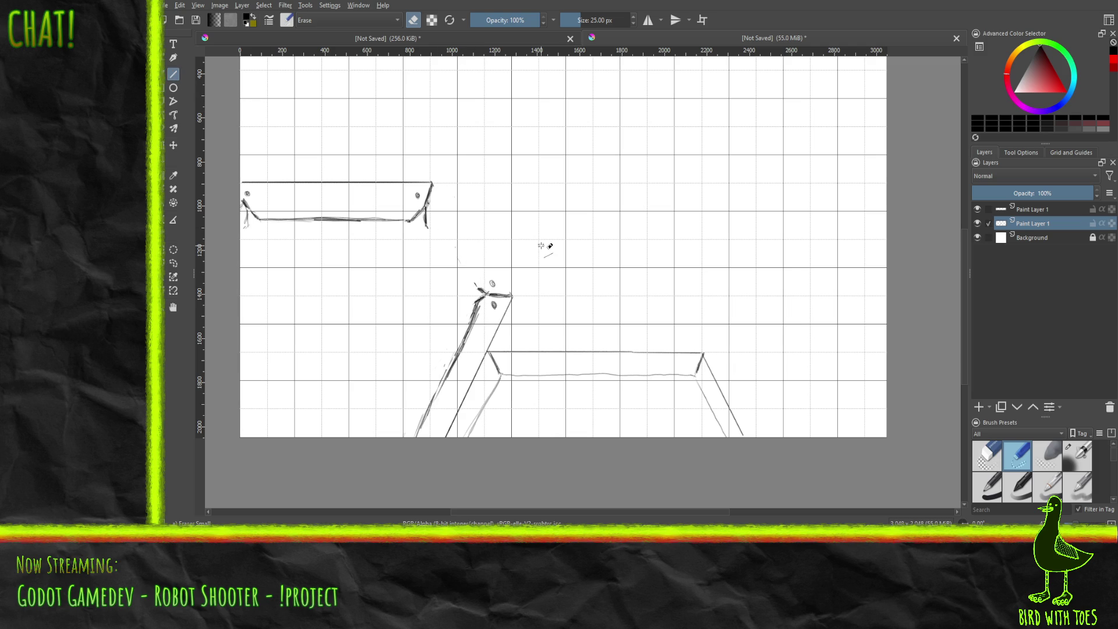
Step: Draw a straight pencil line from the top bar's end to the corner joint
right_click(586, 227)
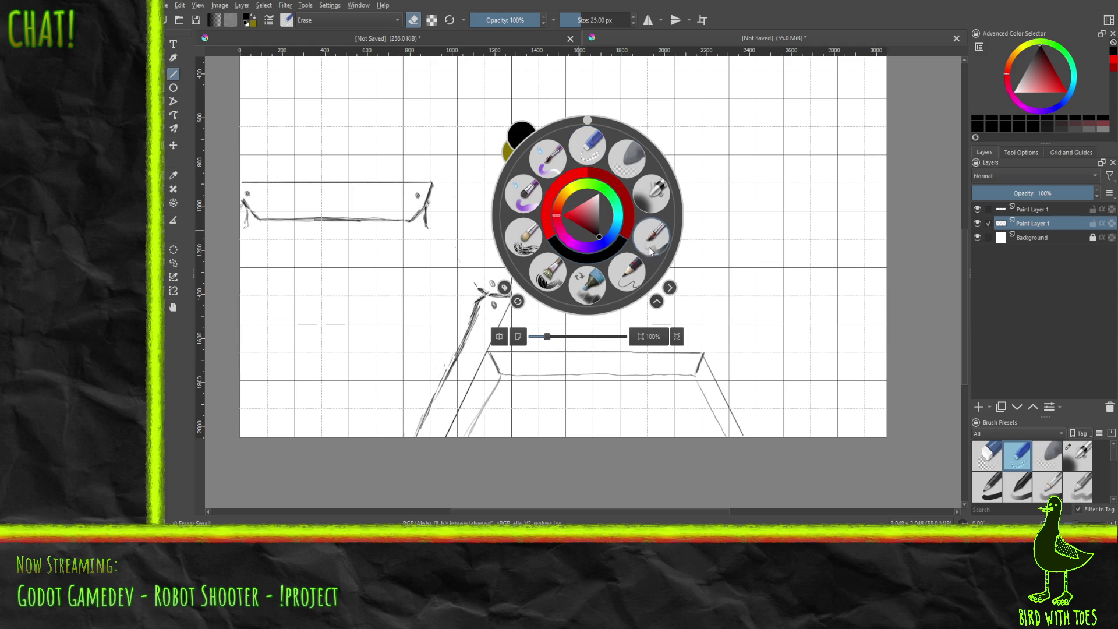
click(627, 272)
mouse_move(432, 183)
mouse_down()
mouse_move(505, 263)
mouse_move(512, 294)
mouse_up()
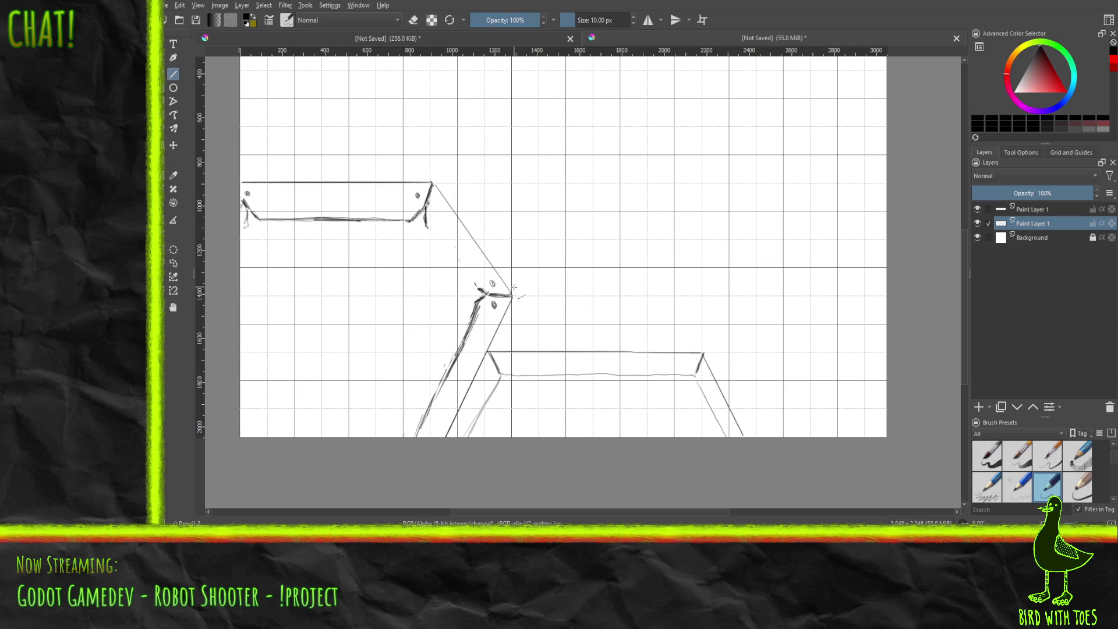
Step: Redraw the diagonal's outer edge as a straight line and sketch its inner bevel edge freehand
drag(512, 294, 432, 184)
click(163, 74)
mouse_move(430, 229)
mouse_down()
mouse_move(477, 286)
mouse_move(456, 264)
mouse_move(466, 274)
mouse_up()
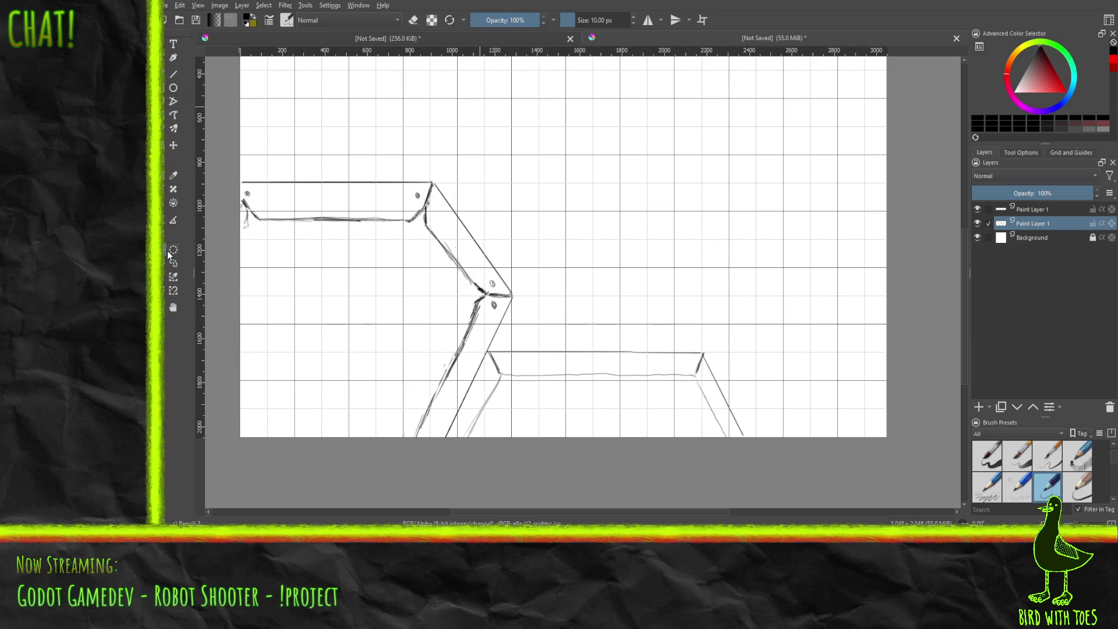
click(1032, 210)
Step: Merge the upper sketch layer down, separate the corner joint onto its own piece, discard it, and deselect
key(ctrl+e)
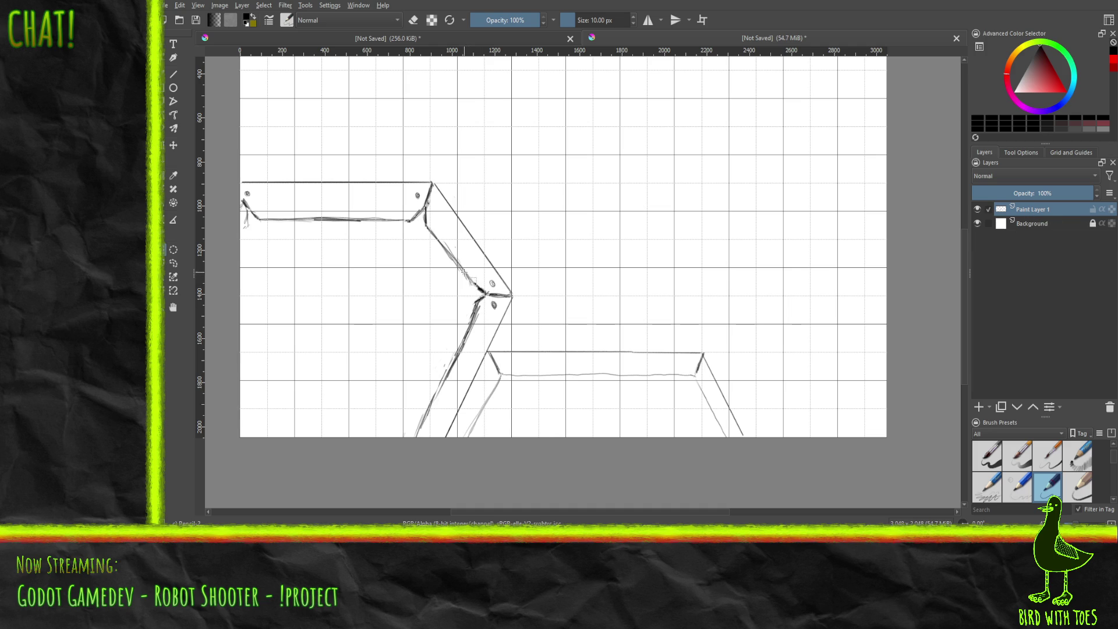
drag(525, 318, 524, 316)
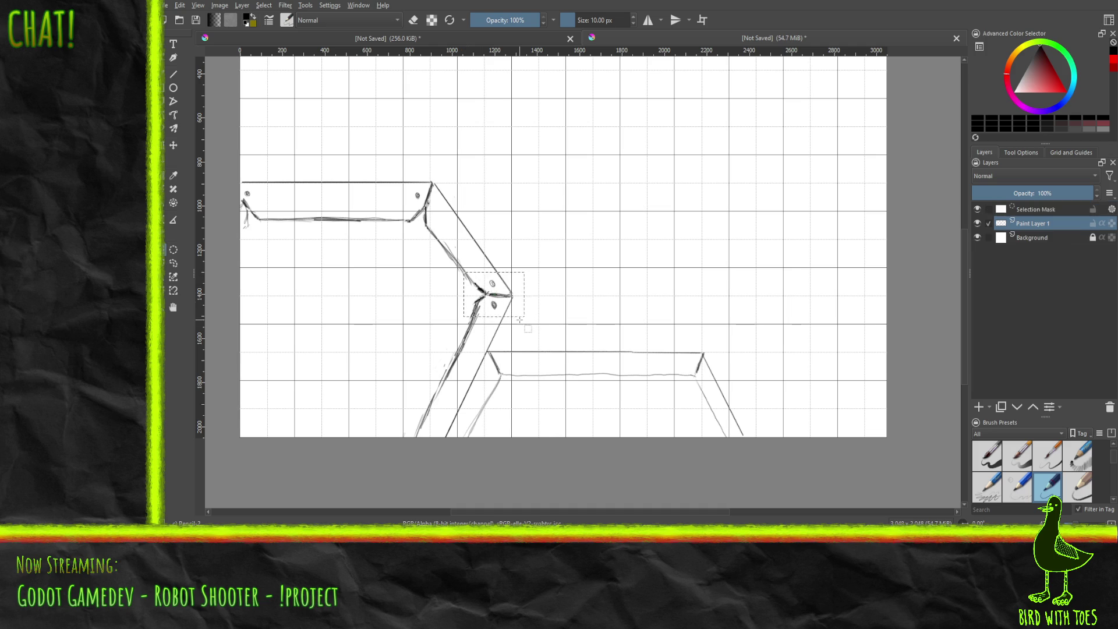
key(ctrl+v)
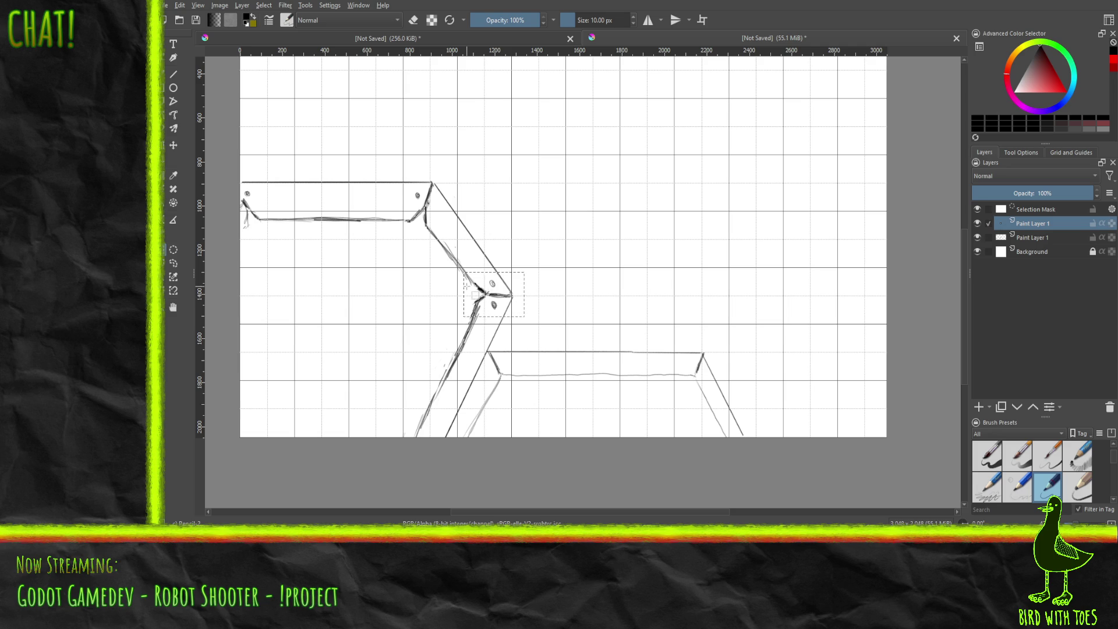
click(173, 146)
drag(506, 297, 506, 298)
key(ctrl+z)
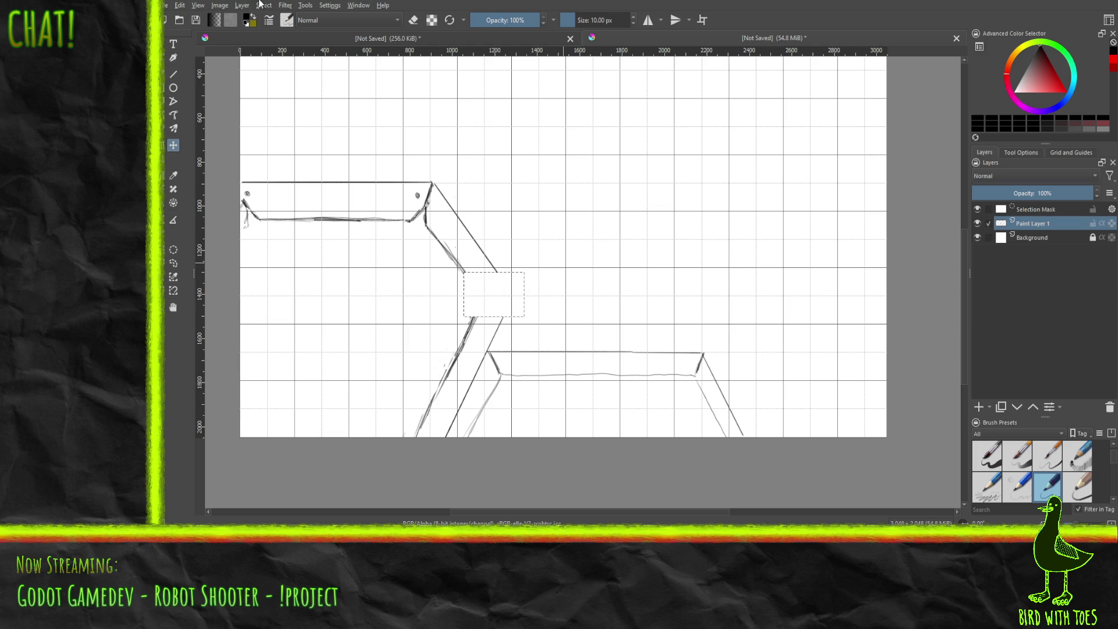
key(ctrl+shift+a)
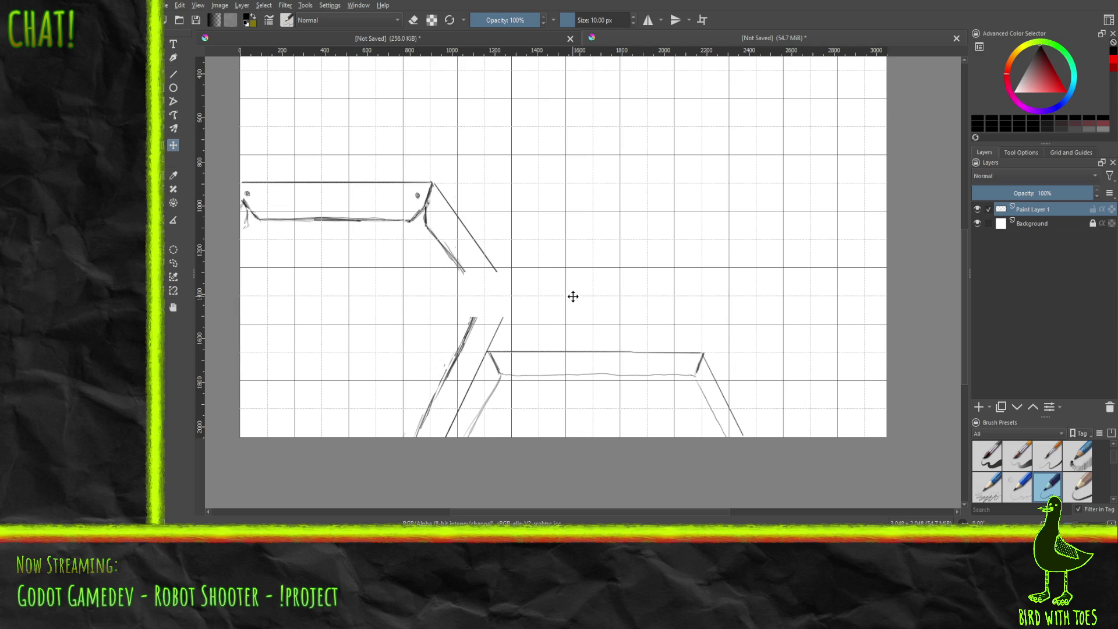
click(173, 58)
Step: With Eraser Small, wipe out the upper diagonal strokes and trim the lower diagonal's top end
right_click(569, 292)
click(576, 217)
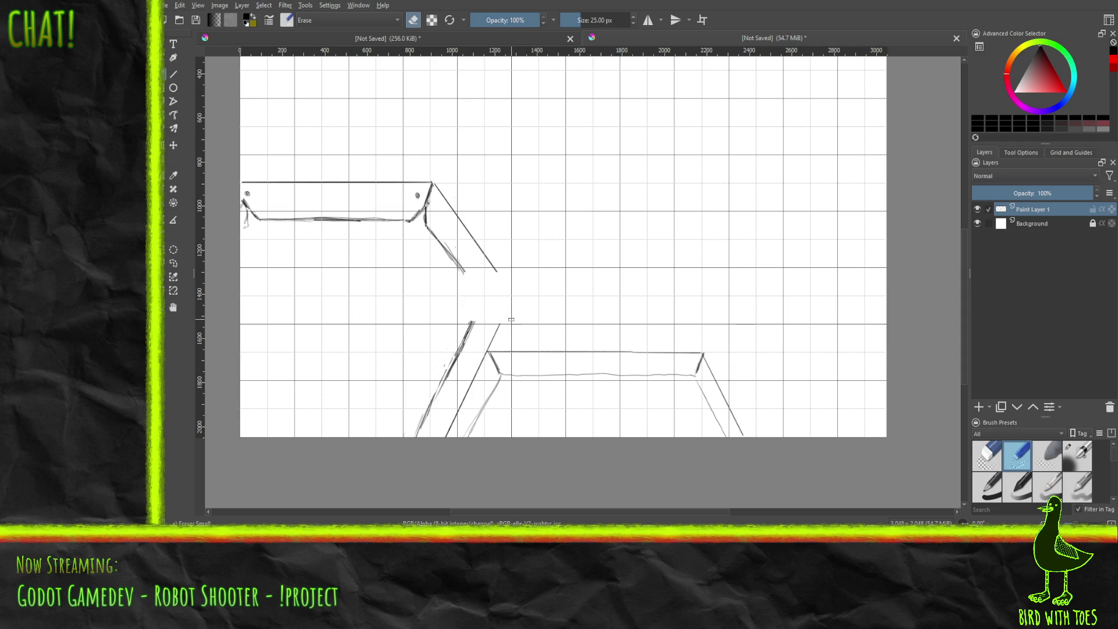
right_click(510, 316)
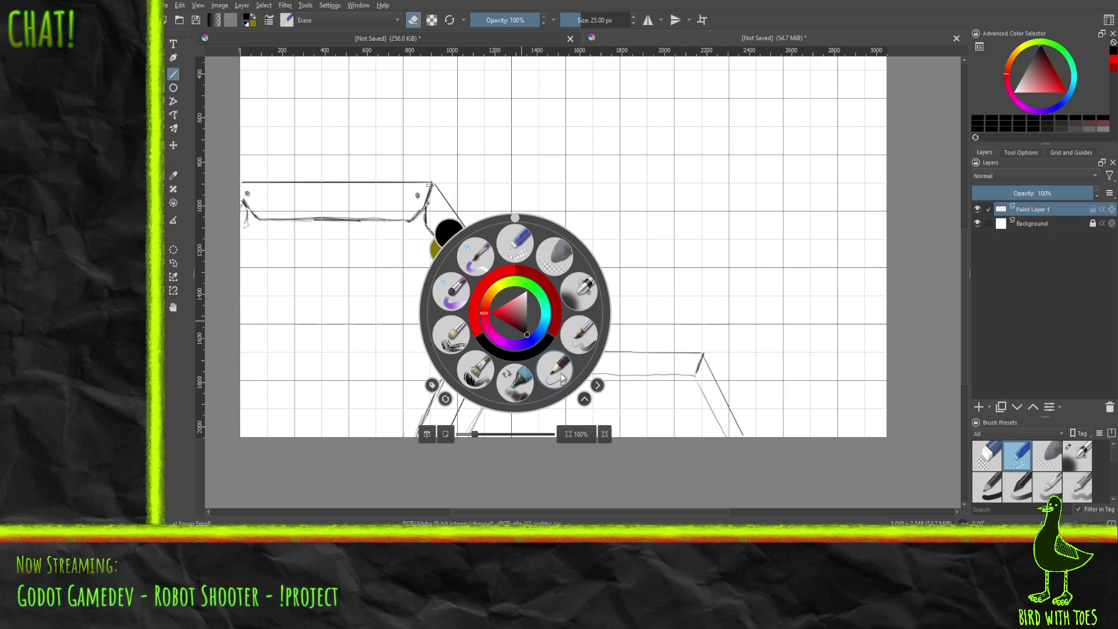
click(478, 260)
right_click(525, 253)
click(523, 198)
key(b)
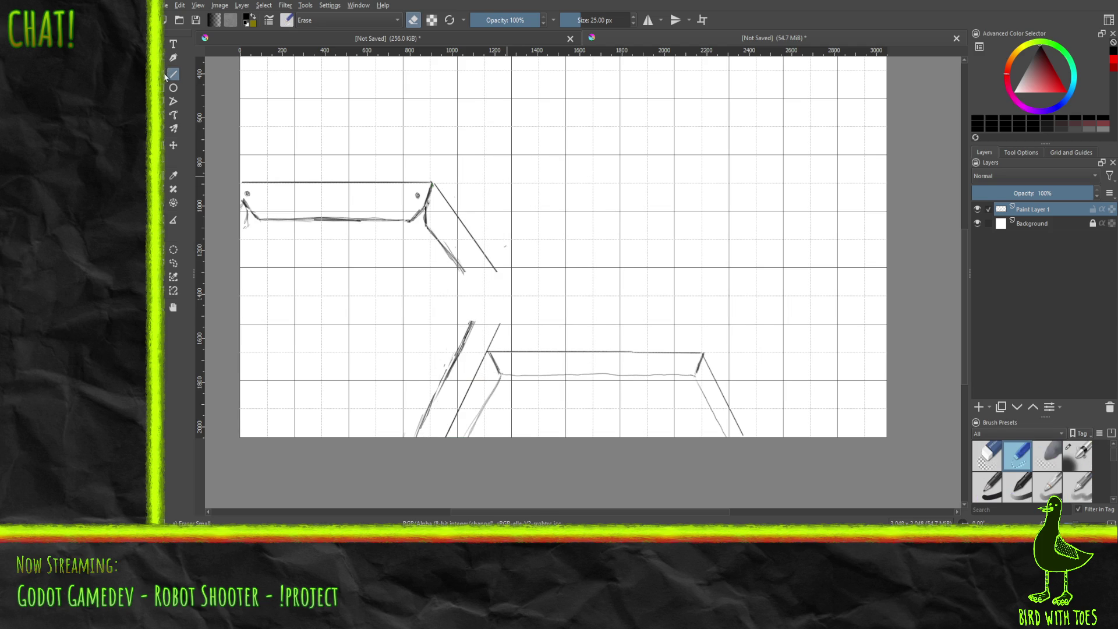
drag(494, 267, 473, 236)
mouse_move(460, 226)
mouse_down()
mouse_move(445, 196)
mouse_move(443, 210)
mouse_move(428, 207)
mouse_move(429, 230)
mouse_move(462, 272)
mouse_up()
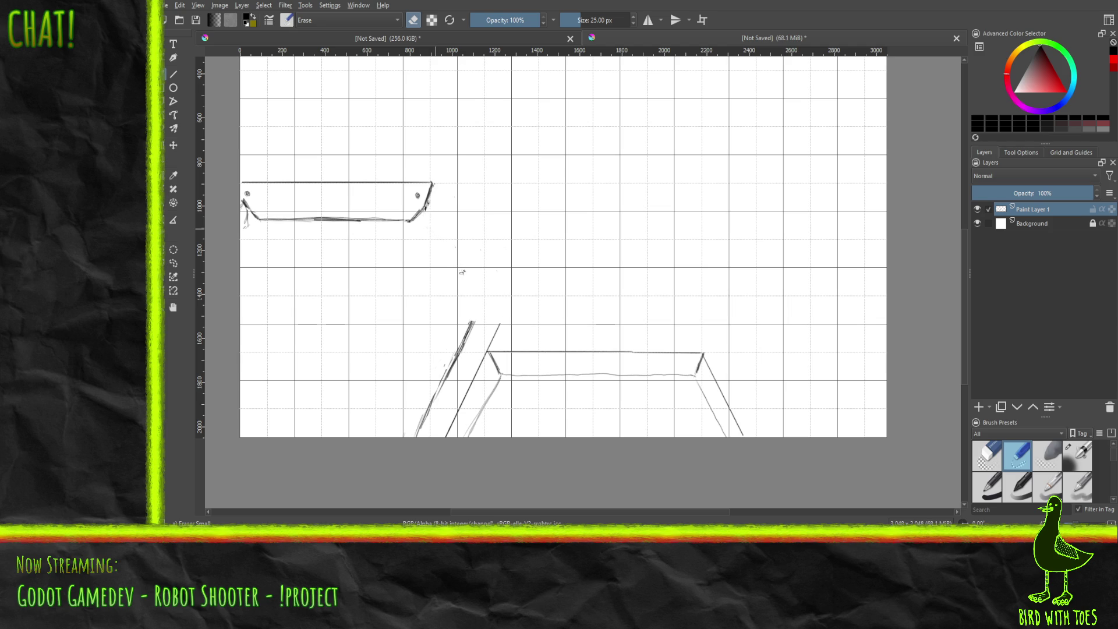
drag(477, 326, 470, 332)
Step: Cut the sketch's right end onto its own layer, shift it slightly left, and Merge Down
drag(439, 235, 390, 168)
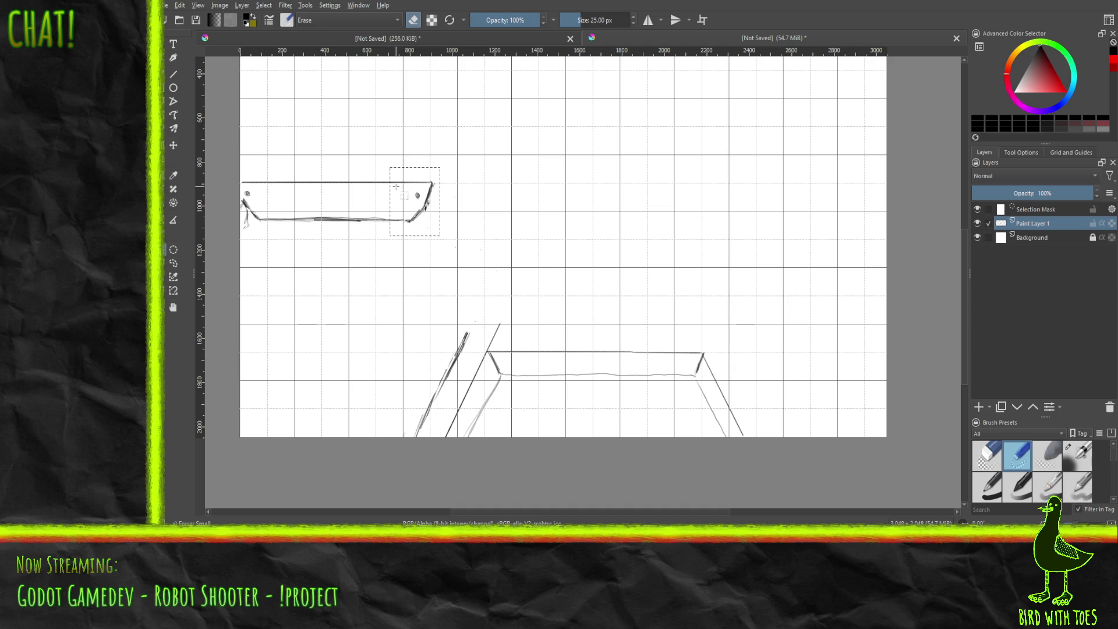
key(Delete)
key(ctrl+v)
click(177, 147)
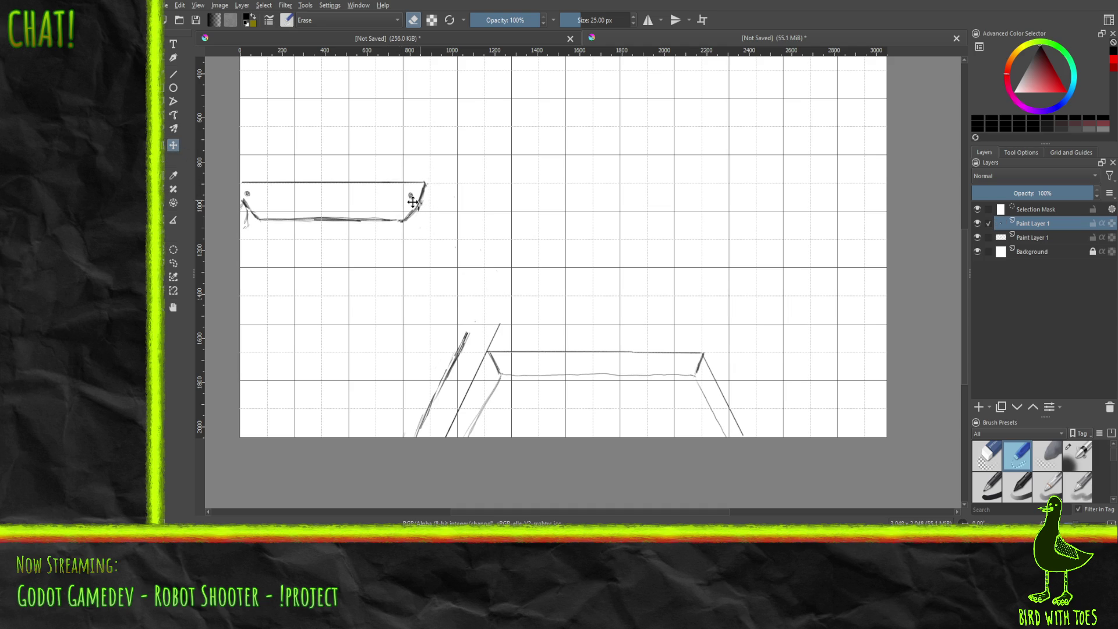
drag(394, 203, 393, 205)
key(ctrl+e)
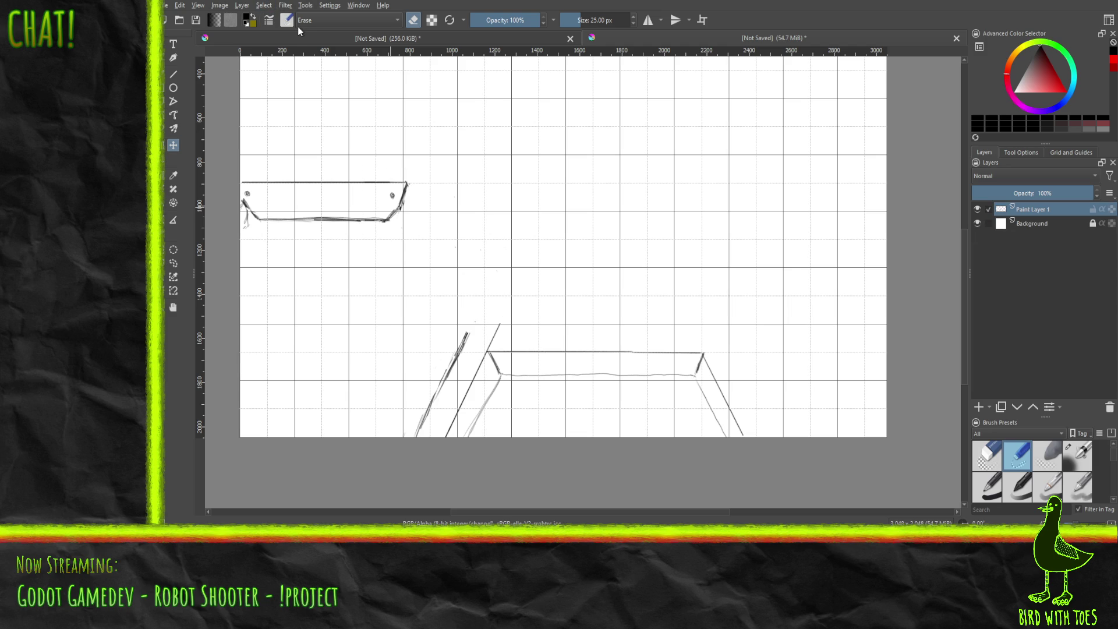
click(175, 75)
right_click(502, 277)
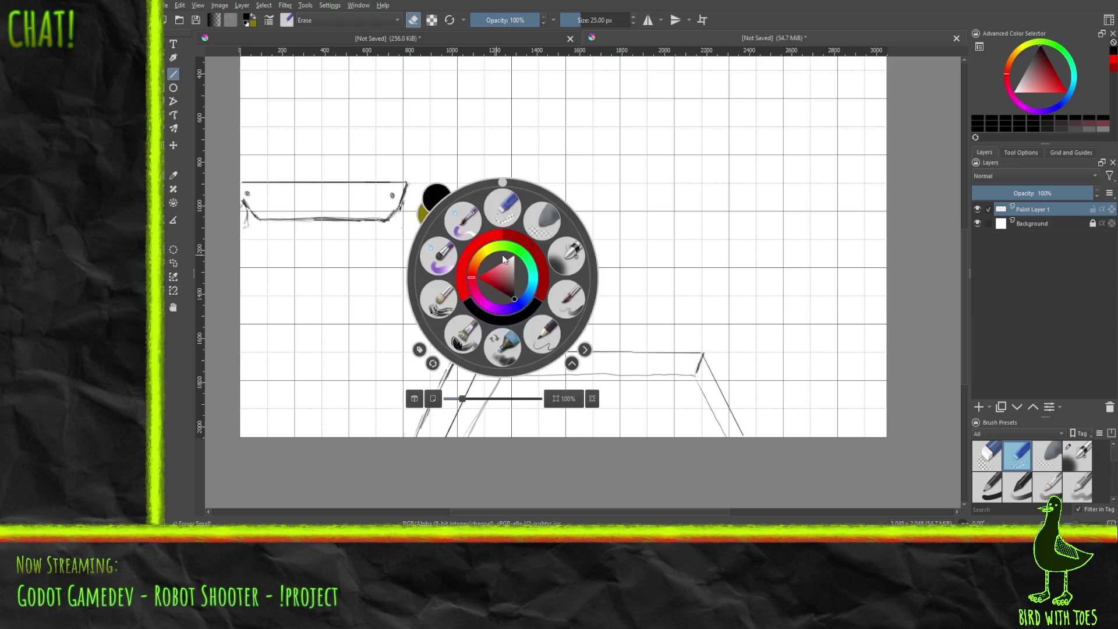
Step: With Pencil-2, draw a straight diagonal edge down-right from the upper box's corner
click(542, 334)
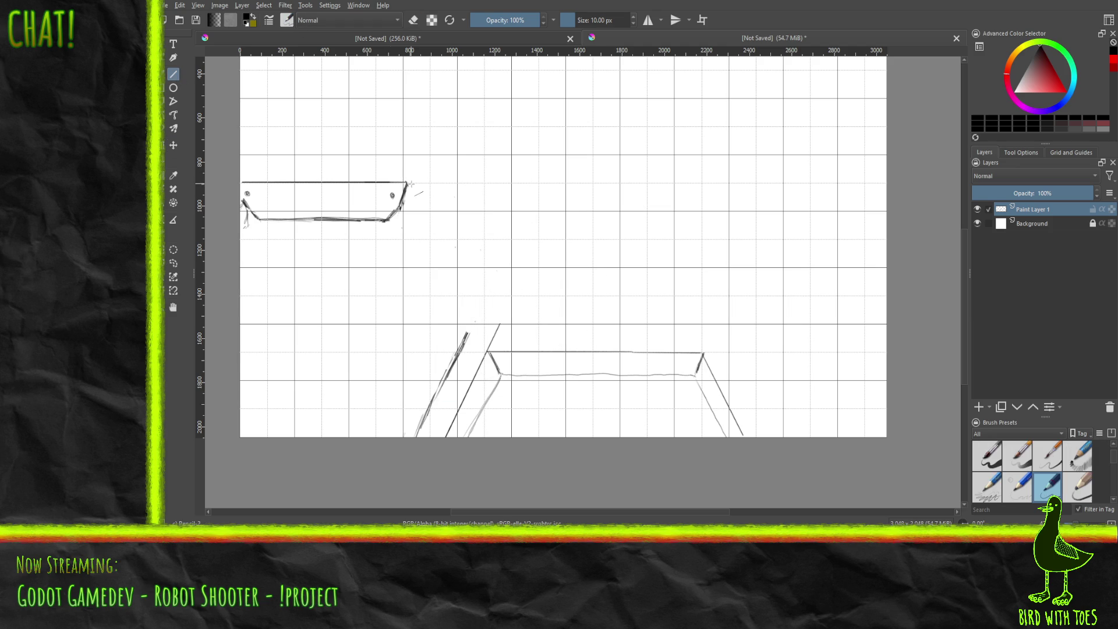
drag(408, 184, 499, 322)
key(b)
drag(401, 212, 399, 227)
Step: Mark the chevron point and sketch the inner bevel line beside the diagonal, darkening it
drag(499, 322, 480, 323)
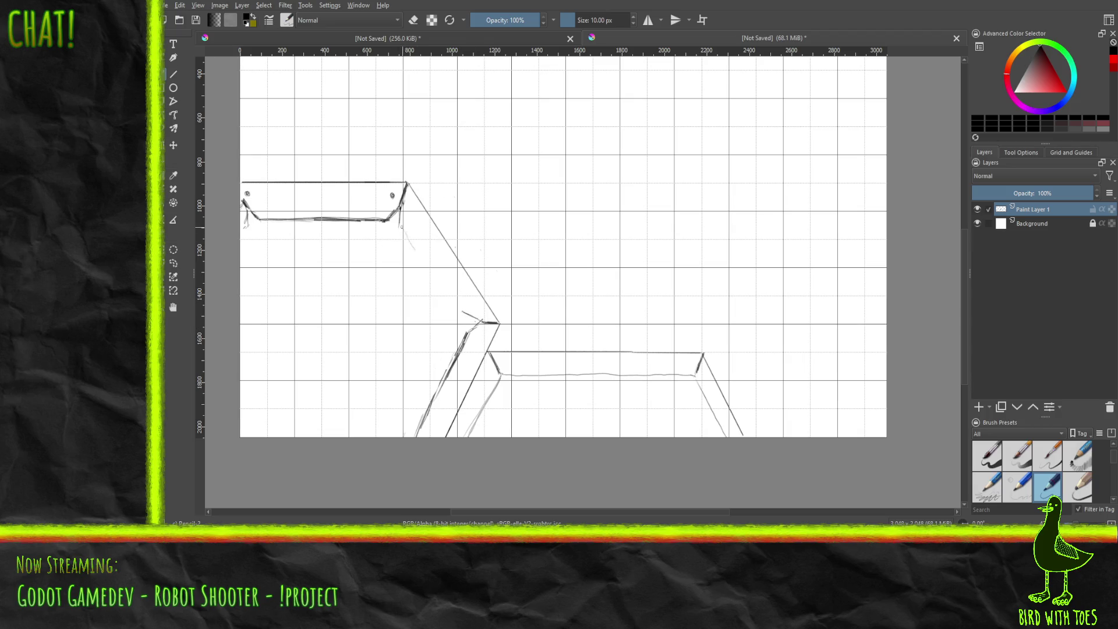
drag(406, 234, 457, 308)
mouse_move(414, 246)
mouse_down()
mouse_move(430, 267)
mouse_move(402, 228)
mouse_move(424, 255)
mouse_move(416, 249)
mouse_up()
drag(459, 306, 466, 313)
right_click(541, 260)
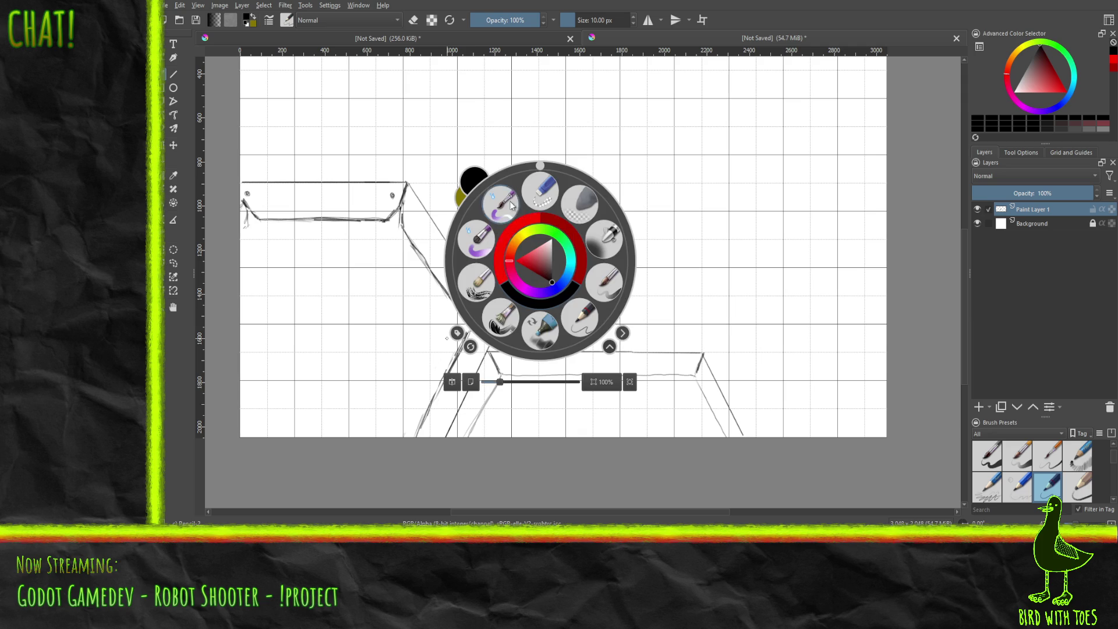
Step: Lighten part of the stroke near the chevron with Eraser Small, then return to Pencil-2
click(542, 194)
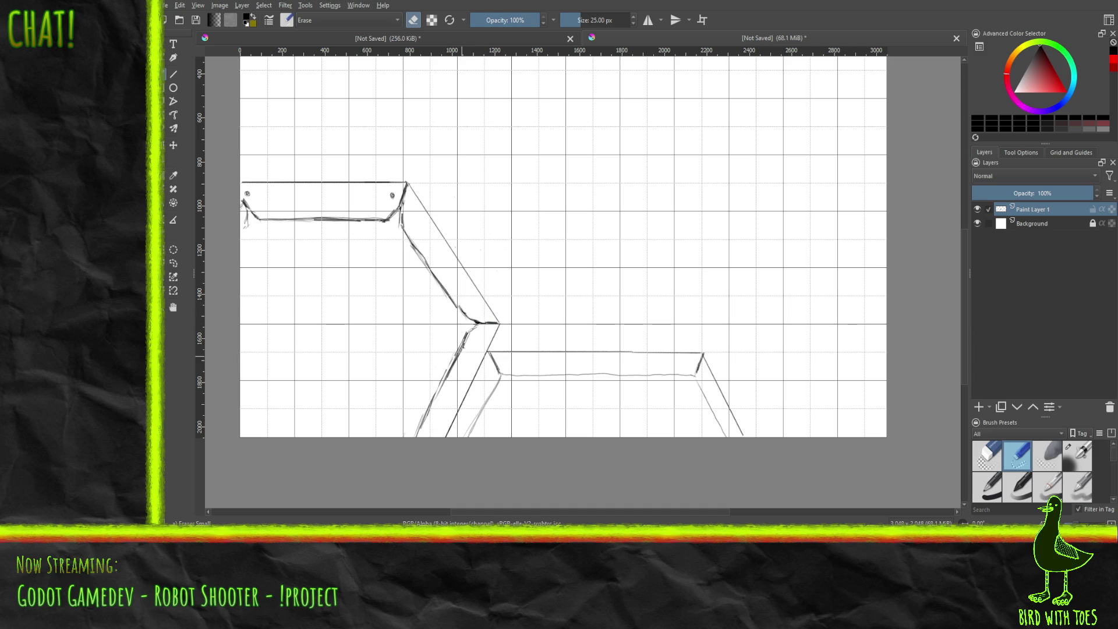
drag(458, 355, 459, 360)
right_click(508, 272)
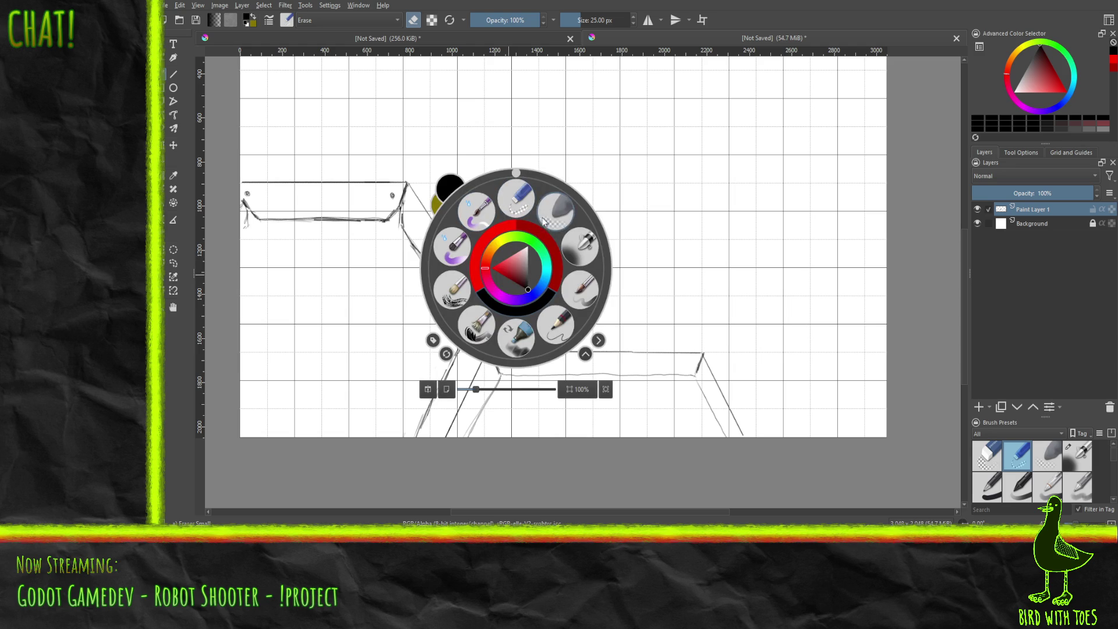
click(553, 325)
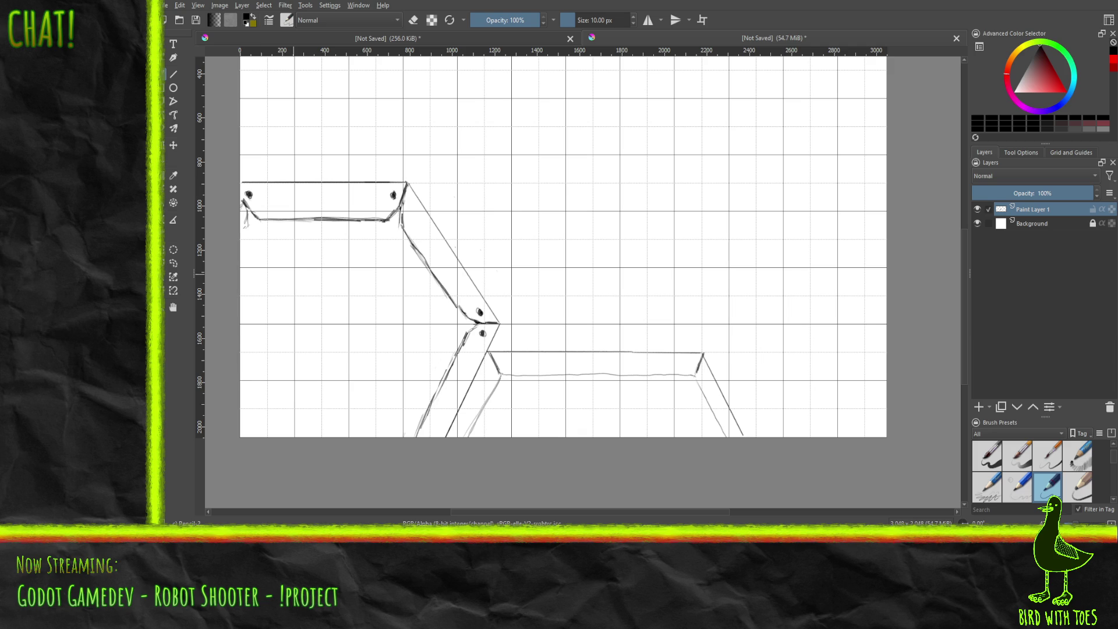
Step: Erase the stray marks at the upper box's left edge, then reselect Pencil-2
right_click(311, 265)
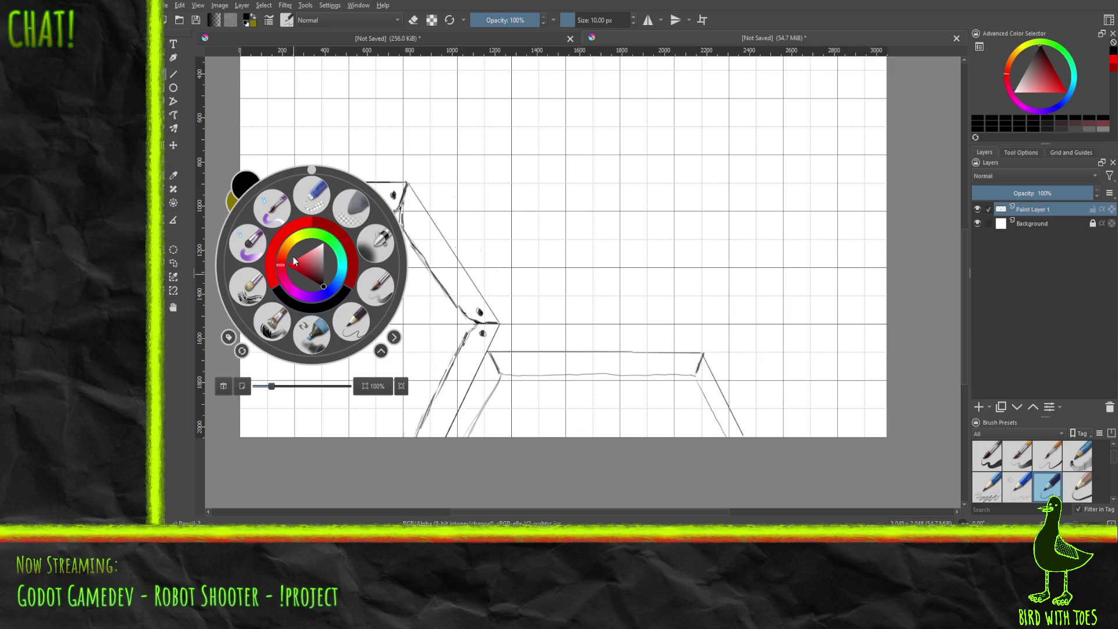
click(375, 239)
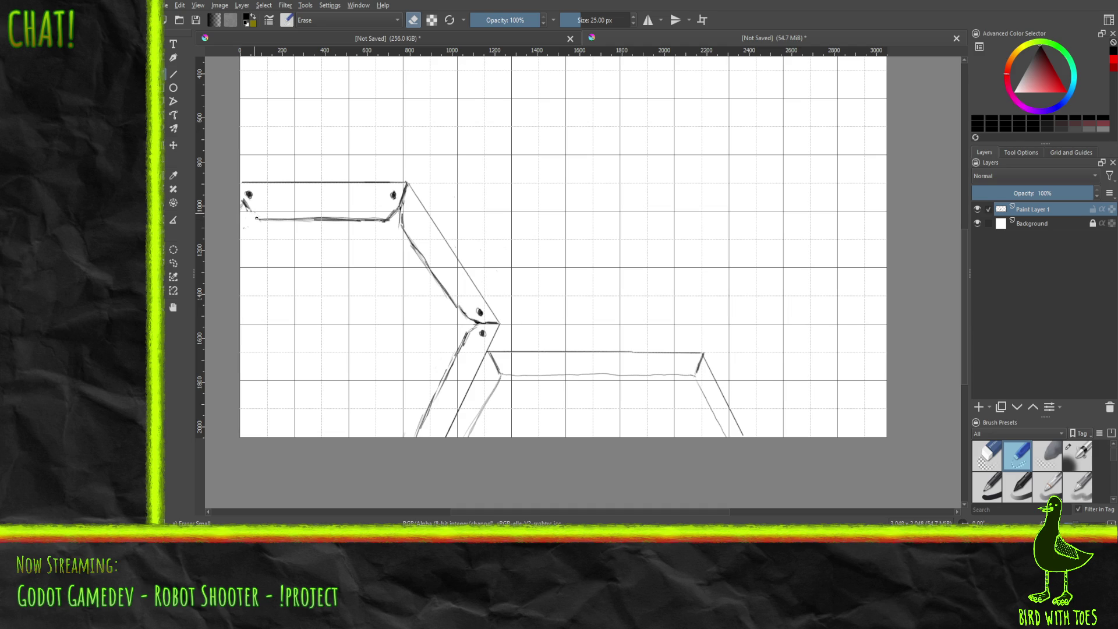
drag(248, 215, 251, 219)
right_click(428, 244)
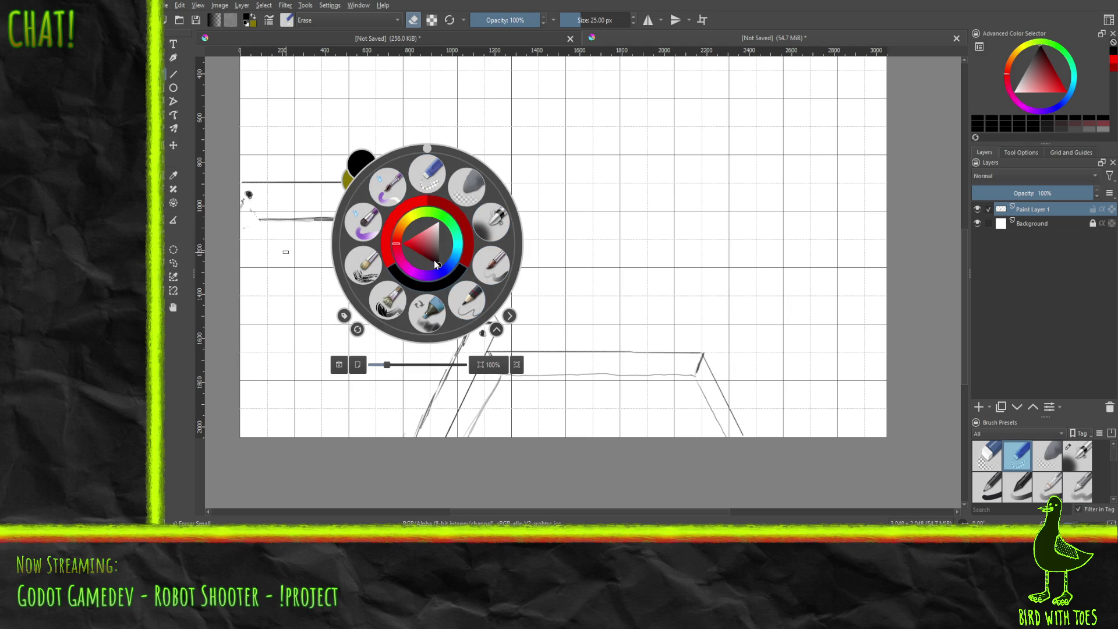
click(466, 300)
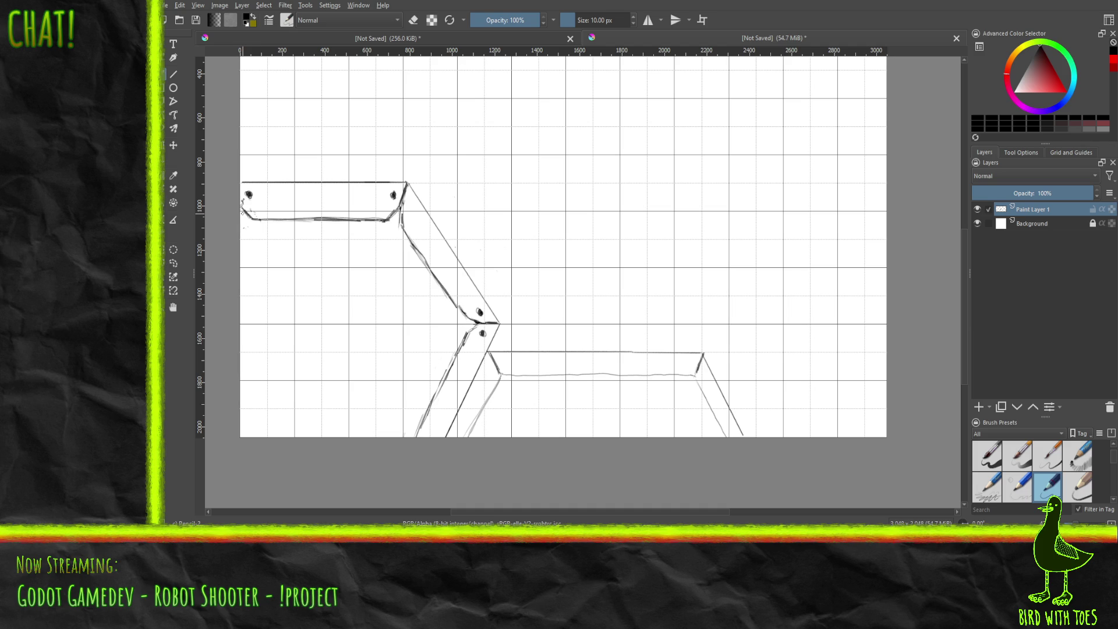
Step: Reinforce the bevel lines along the lower-left leg and the upper diagonal leg
drag(422, 436, 468, 339)
mouse_move(449, 377)
mouse_down()
mouse_move(469, 339)
mouse_move(457, 361)
mouse_up()
drag(424, 427, 451, 371)
drag(425, 434, 452, 371)
drag(420, 248, 463, 309)
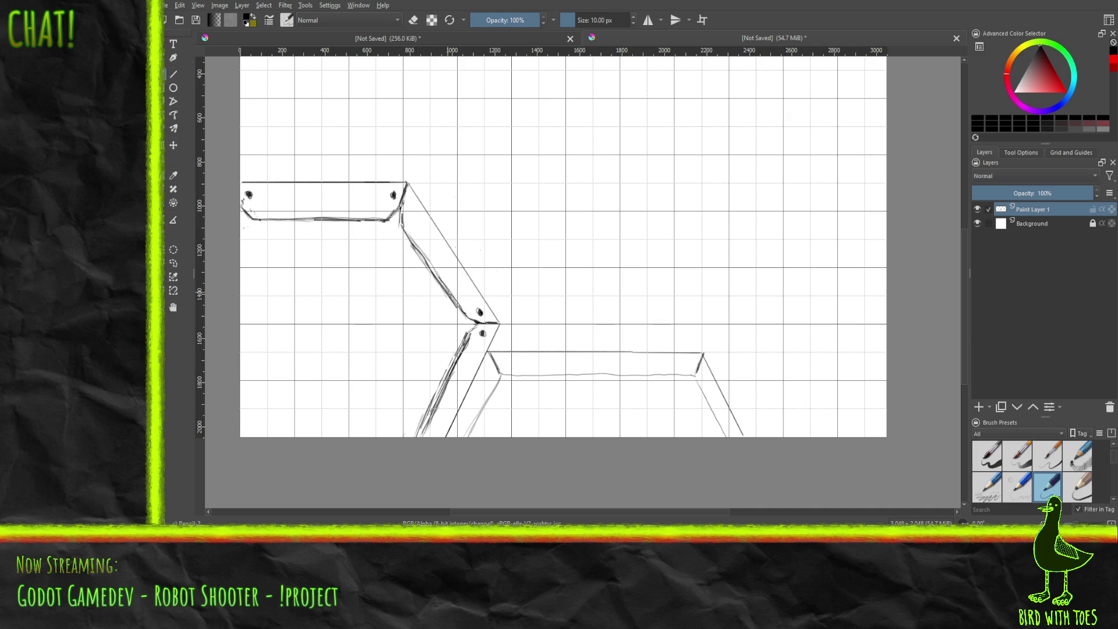
mouse_move(415, 247)
mouse_down()
mouse_move(437, 275)
mouse_move(413, 240)
mouse_up()
Step: Clean the legs' inner lines and the stray marks at the joint with Eraser Small, then return to Pencil-2
right_click(442, 299)
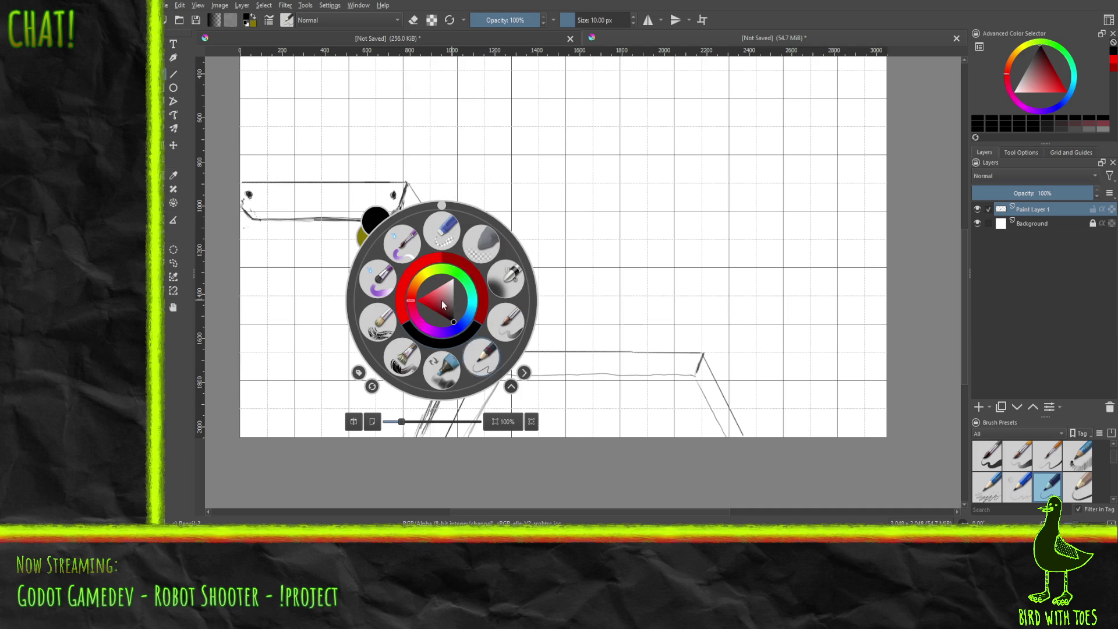
click(447, 241)
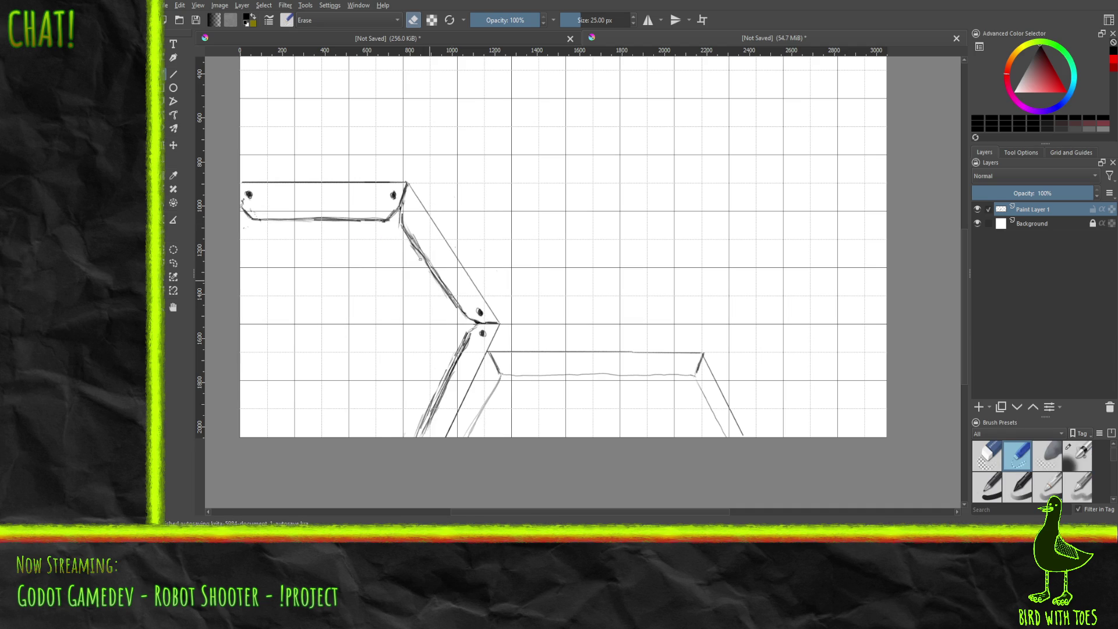
mouse_move(418, 252)
mouse_down()
mouse_move(407, 235)
mouse_move(458, 307)
mouse_move(440, 284)
mouse_up()
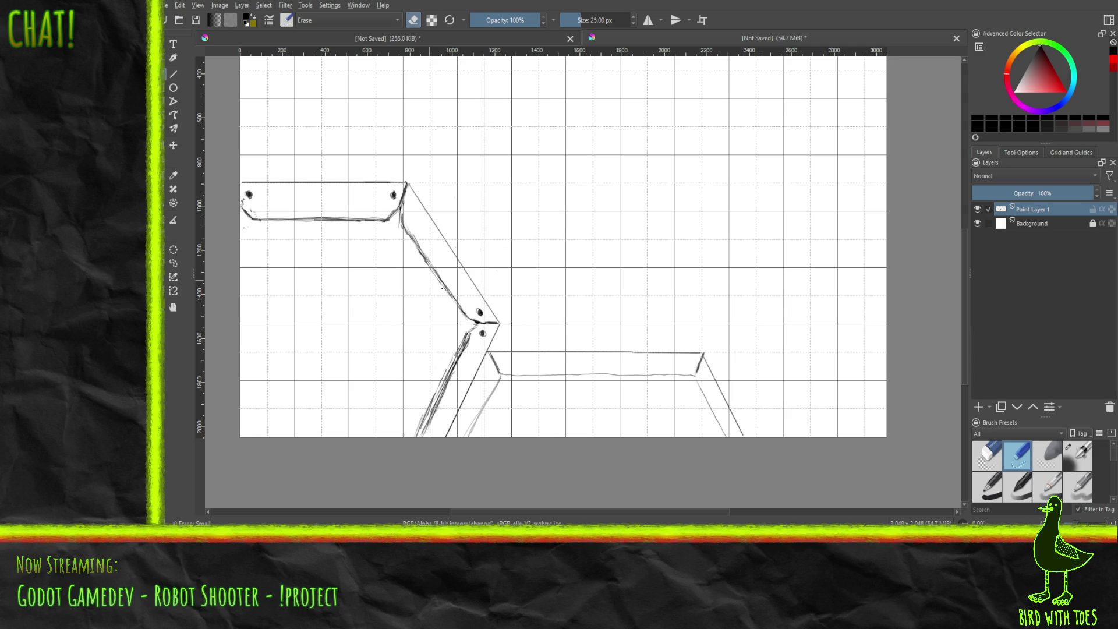
mouse_move(461, 338)
mouse_down()
mouse_move(421, 428)
mouse_move(428, 406)
mouse_up()
drag(452, 365, 464, 338)
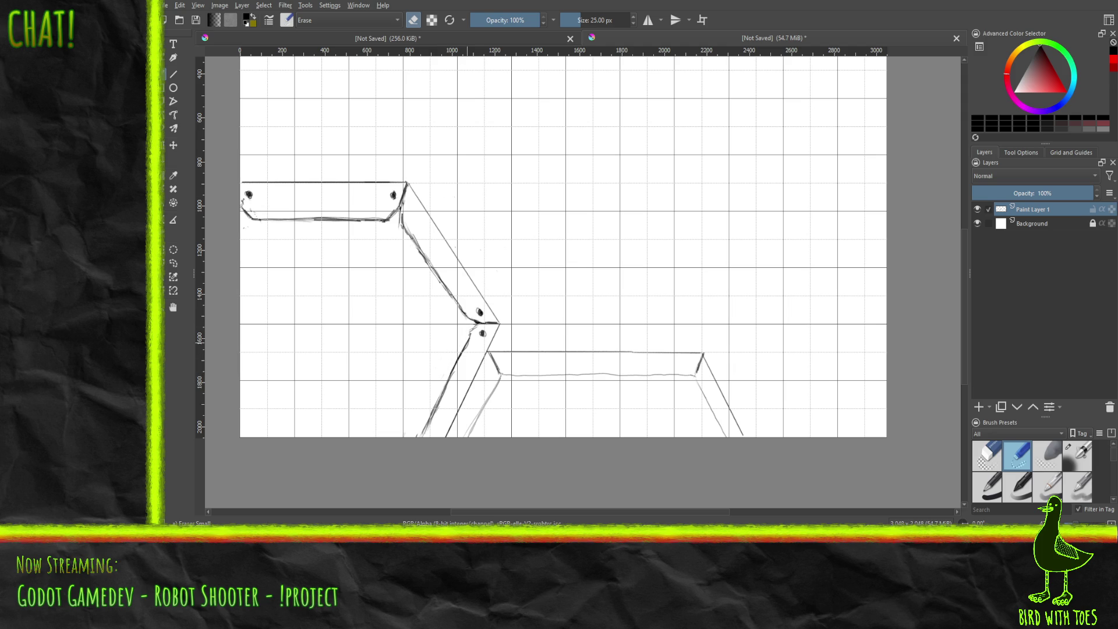
right_click(493, 313)
click(532, 370)
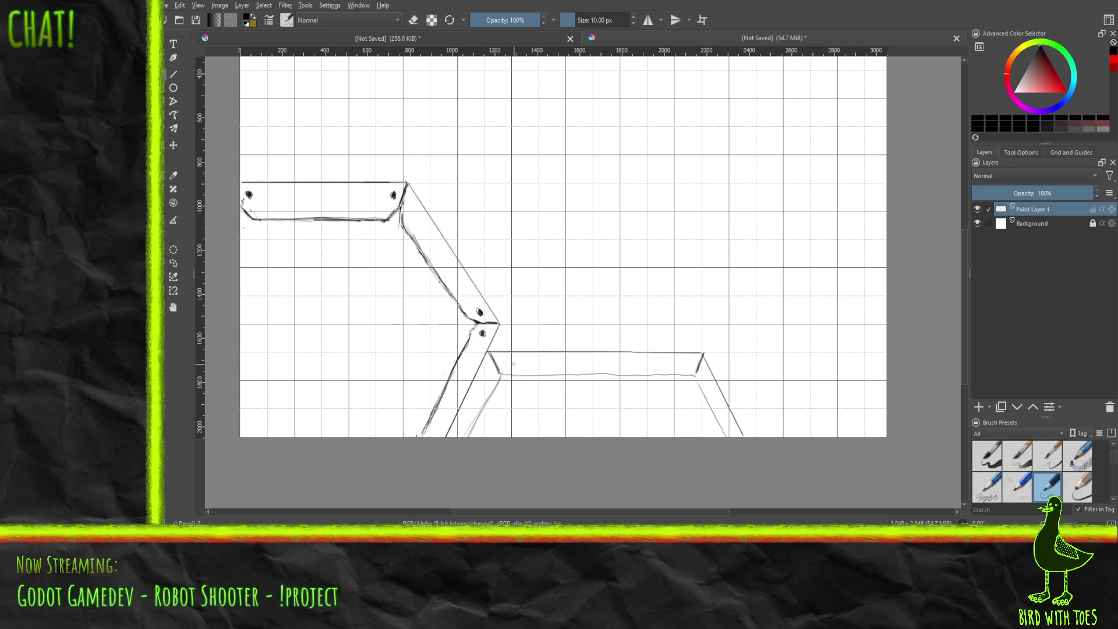
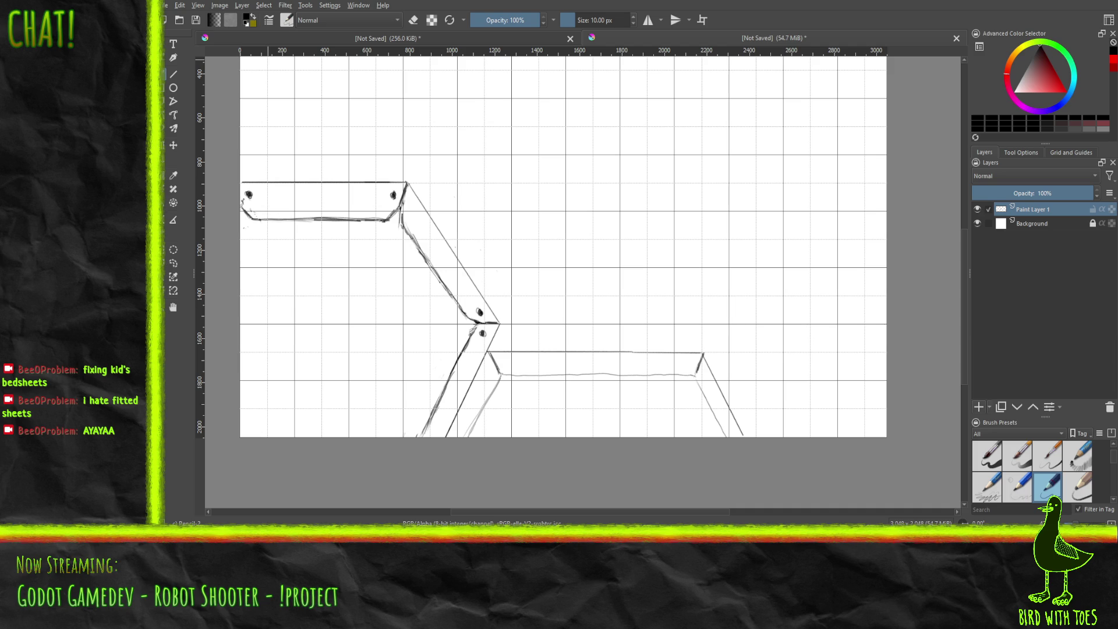
Step: Add a new empty paint layer above the sketch and select the Line tool
click(979, 407)
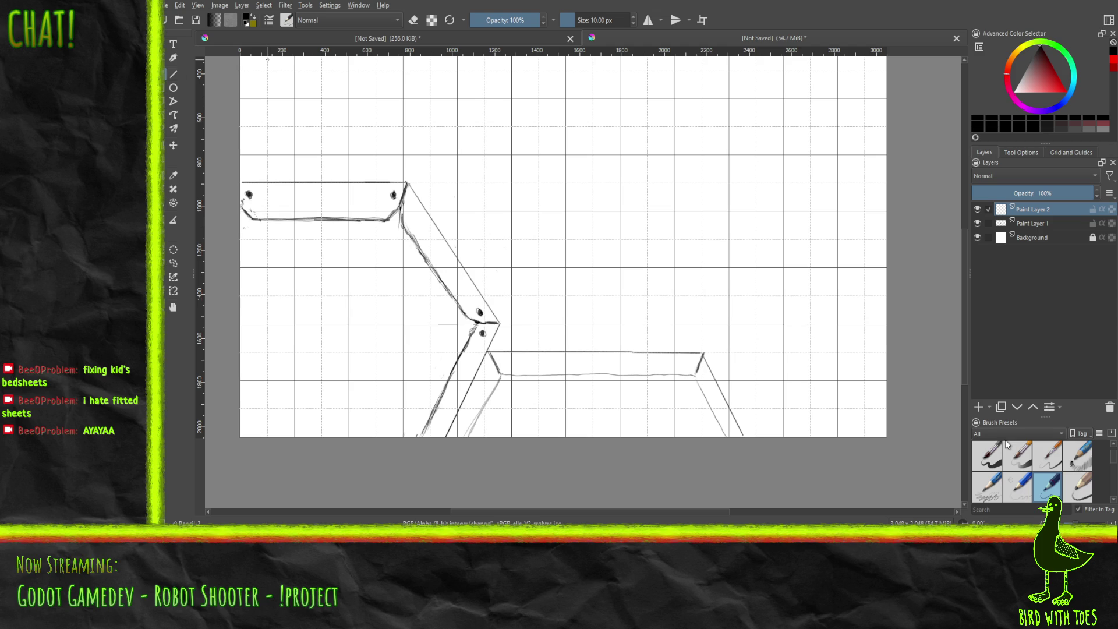
click(175, 75)
right_click(545, 219)
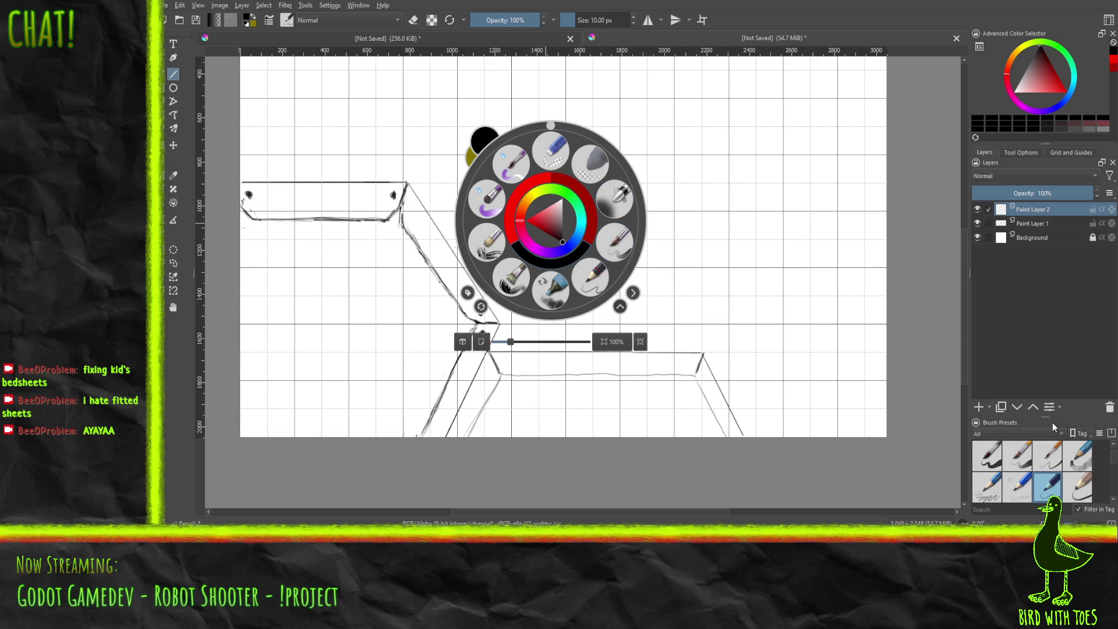
Step: Choose the ink pen brush preset and set its size to 15 px
drag(1046, 417, 1046, 314)
click(992, 365)
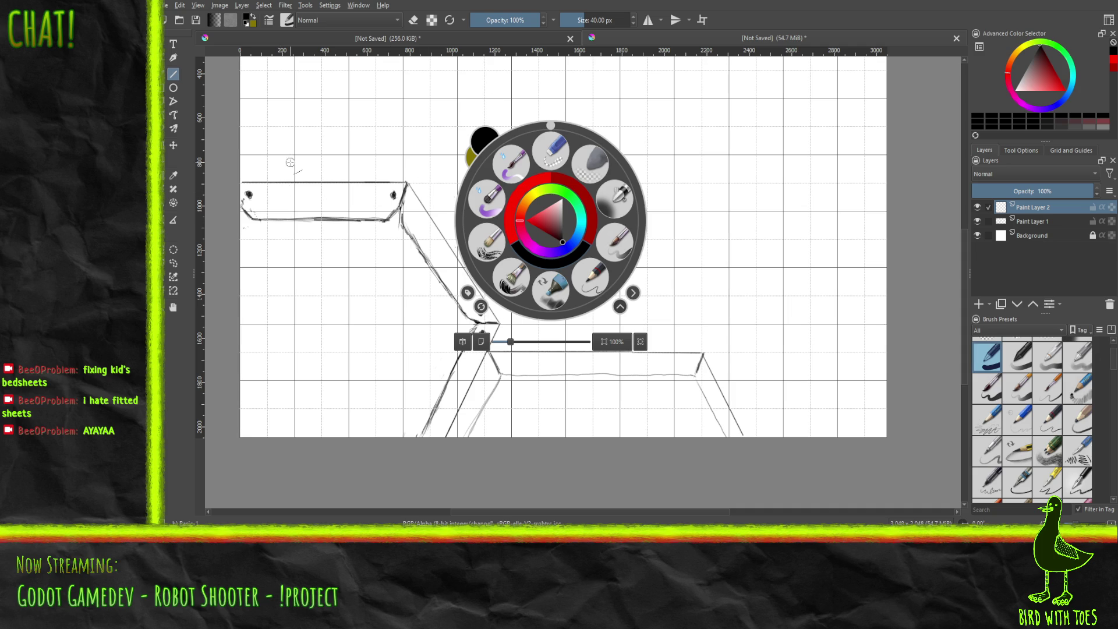
drag(592, 17, 603, 20)
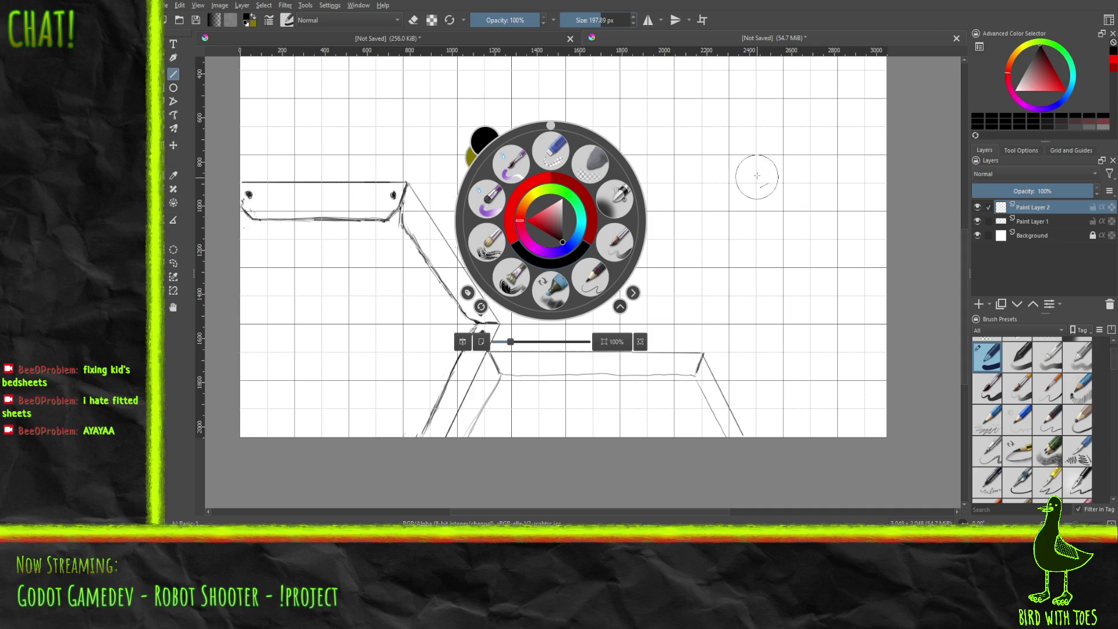
click(596, 22)
double_click(596, 21)
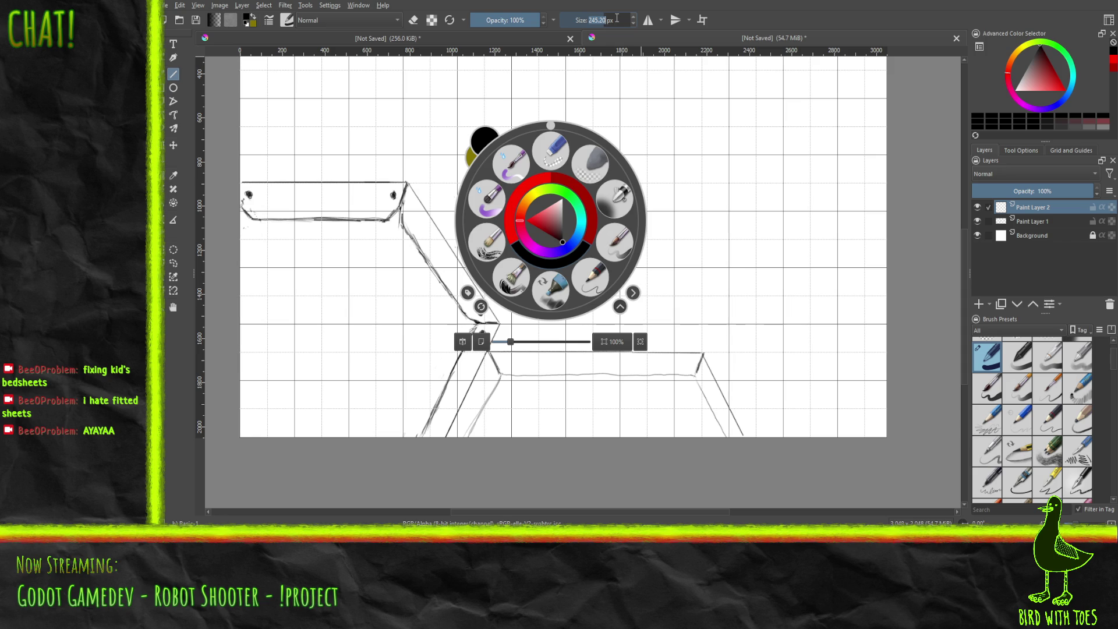
text(15)
key(Return)
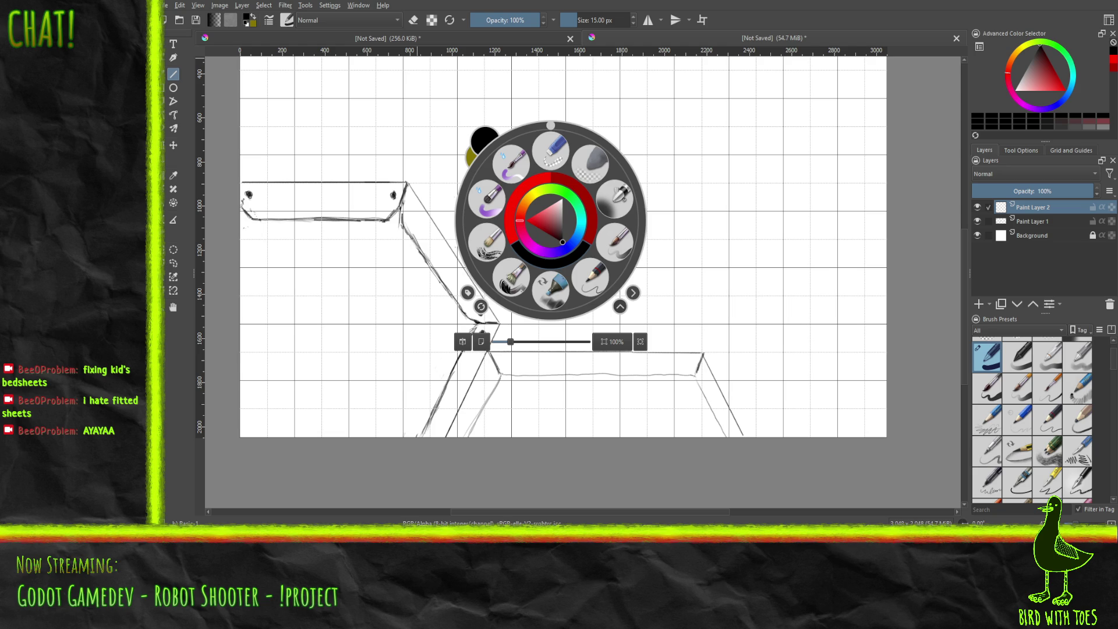
click(655, 244)
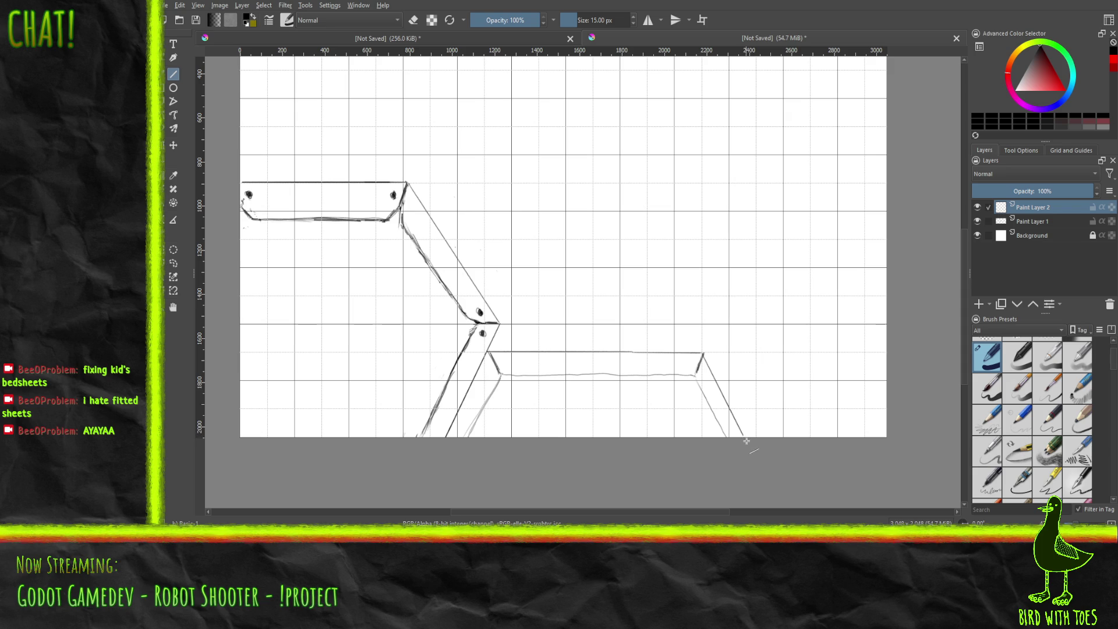
Step: Ink the right leg diagonal, the arm diagonals and the upper bar's top edge, undoing a misplaced lower-arm line
drag(742, 431, 704, 354)
drag(704, 352, 704, 351)
drag(448, 437, 499, 324)
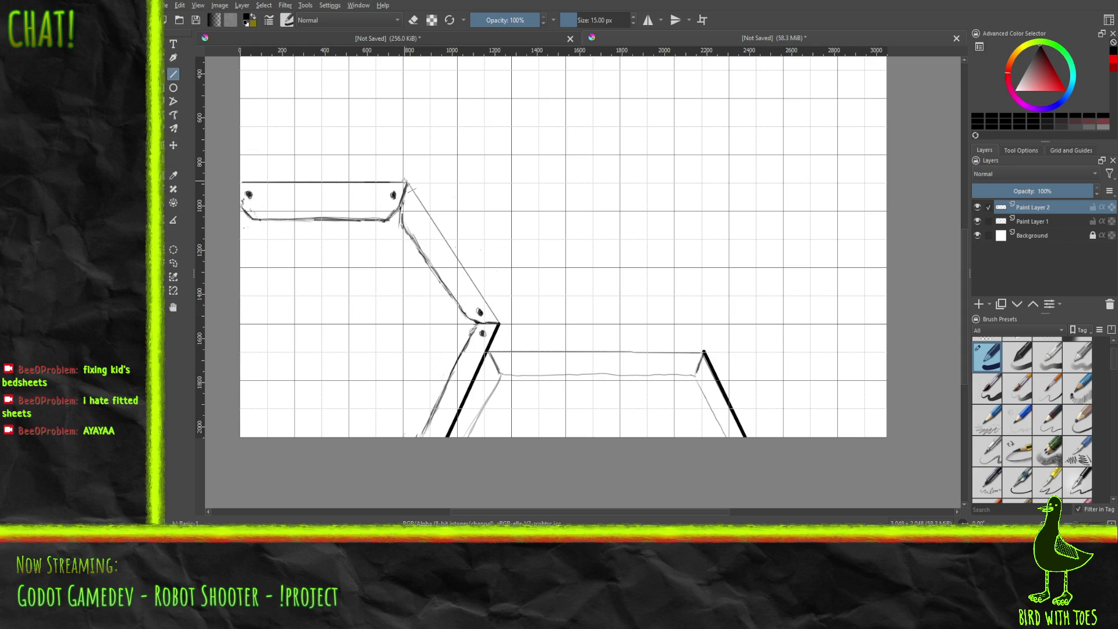
drag(405, 181, 500, 323)
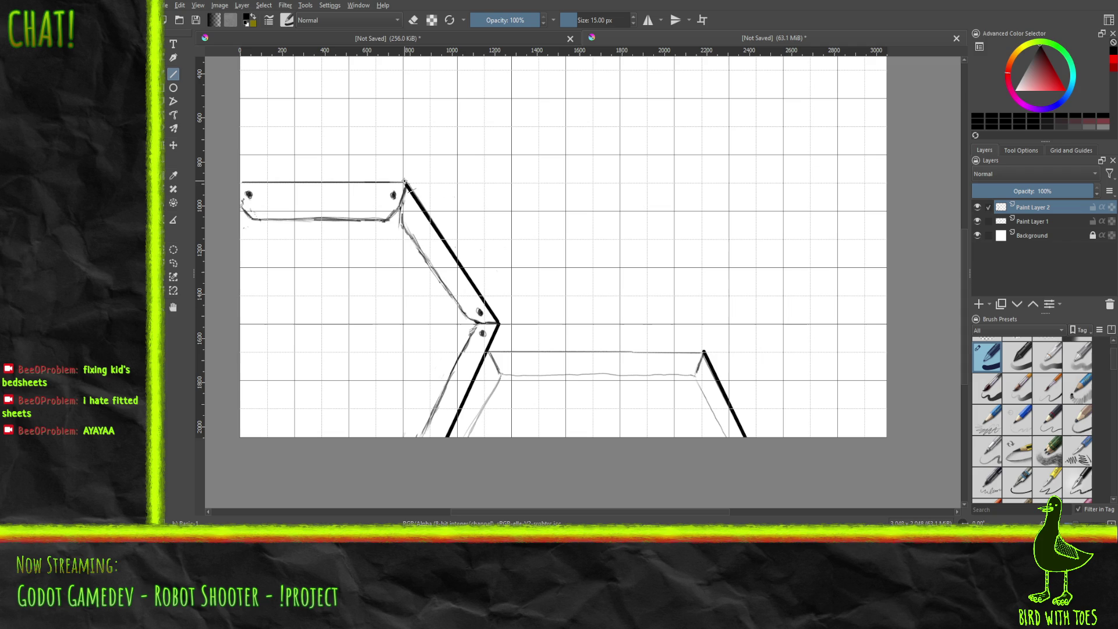
drag(406, 182, 238, 182)
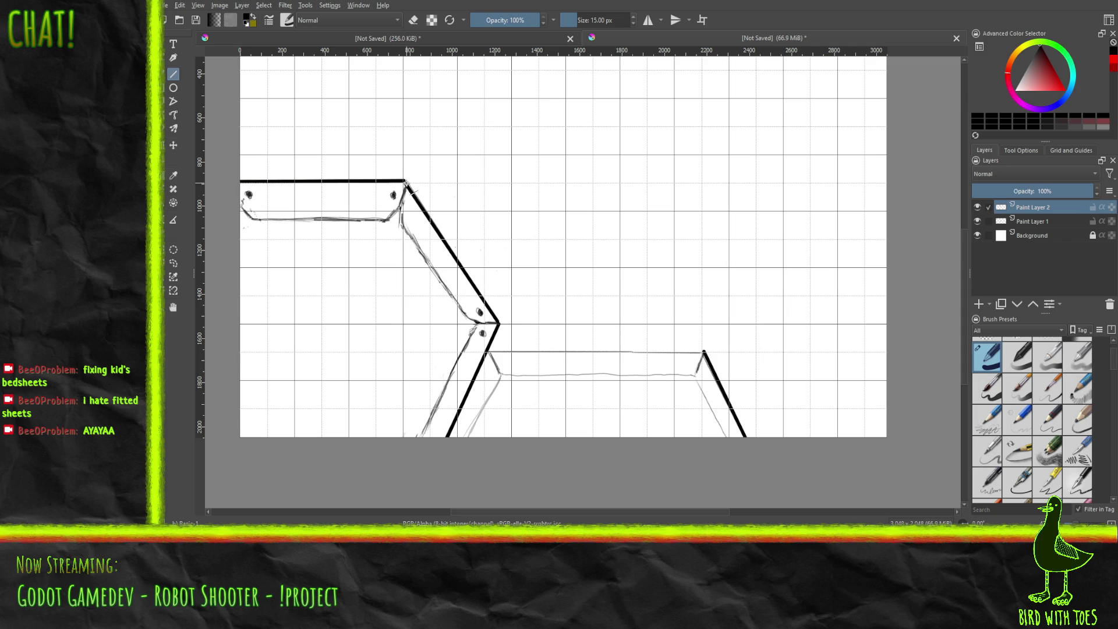
mouse_move(406, 182)
mouse_down()
mouse_move(402, 225)
mouse_move(406, 233)
mouse_move(402, 209)
mouse_move(412, 235)
mouse_move(401, 226)
mouse_move(466, 317)
mouse_move(489, 322)
mouse_move(478, 322)
mouse_up()
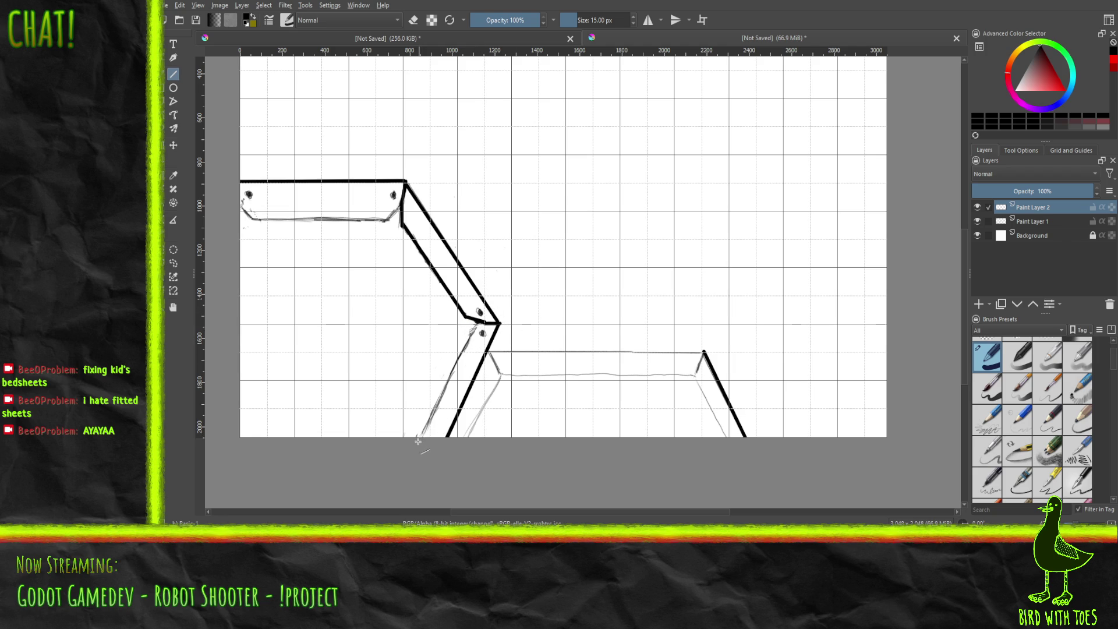
mouse_move(419, 437)
mouse_down()
mouse_move(470, 331)
mouse_move(472, 344)
mouse_up()
key(ctrl+z)
Step: Redraw the lower arm's inner edge, ink the upper bar's bottom edge and corners, then hide the sketch layer
drag(419, 437, 470, 330)
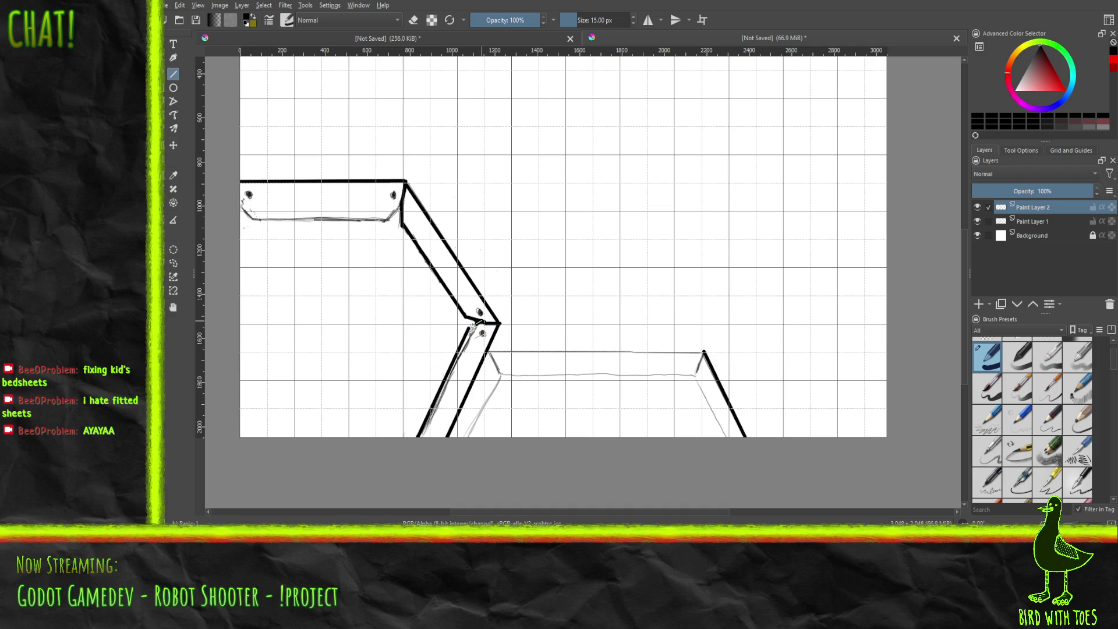
drag(470, 329, 469, 329)
drag(402, 207, 386, 221)
drag(249, 218, 383, 220)
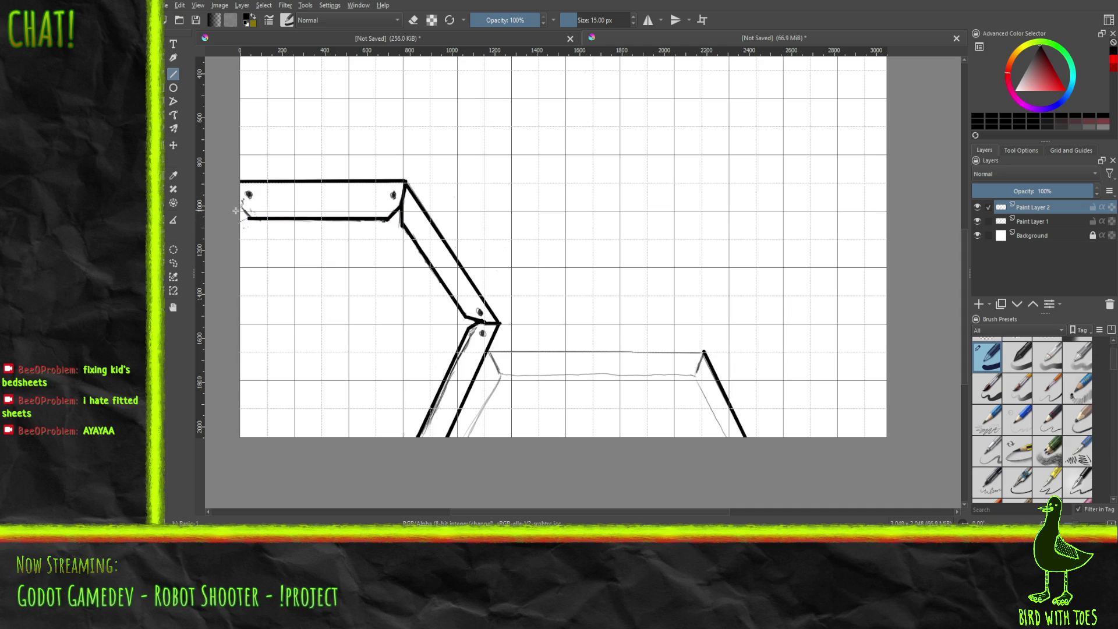
drag(249, 219, 241, 208)
click(977, 221)
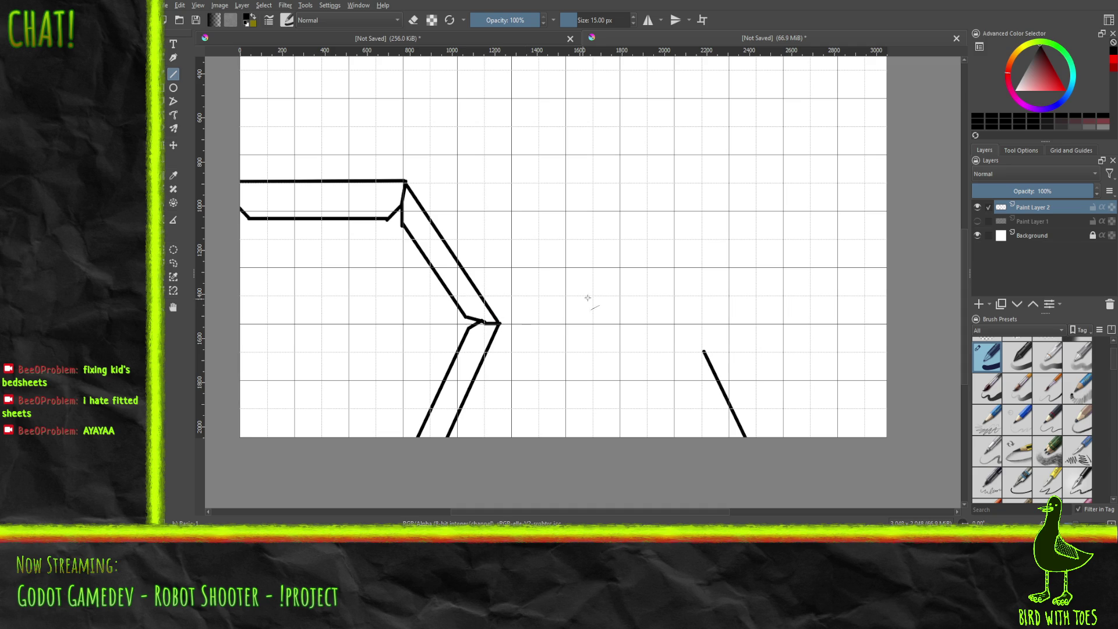
Step: Switch to the eraser and remove the stray stroke tips at the elbow's inner corner
right_click(578, 317)
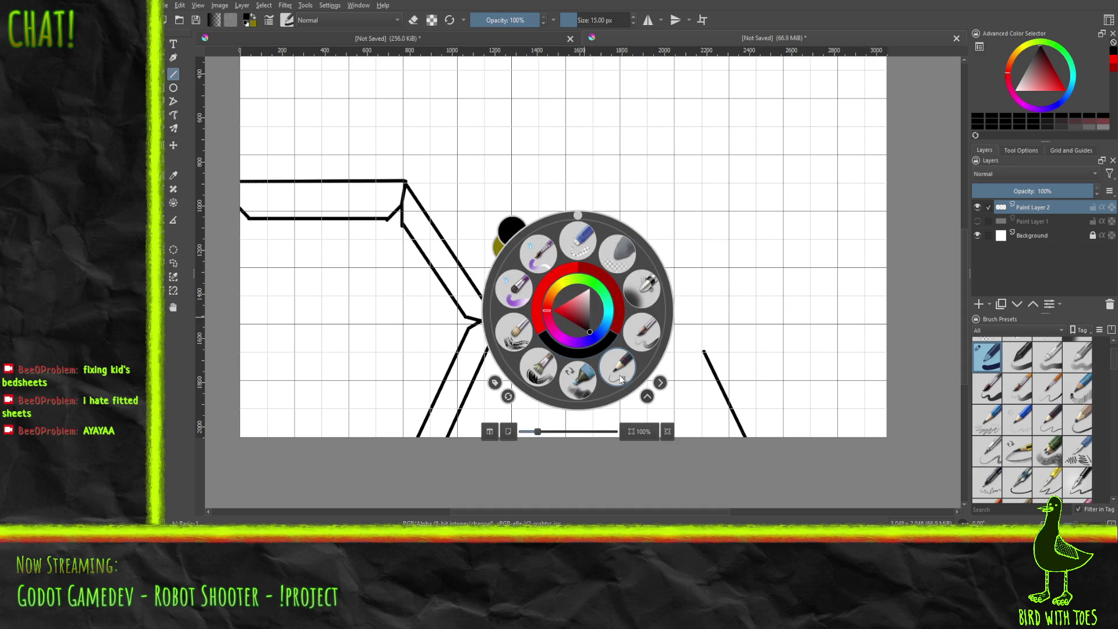
click(580, 247)
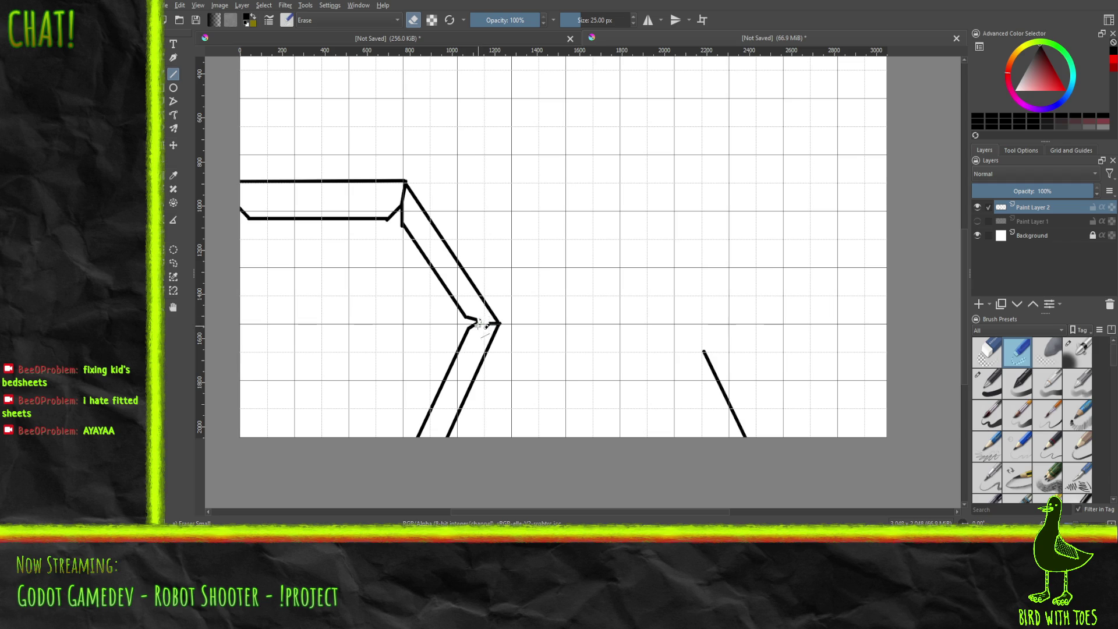
click(473, 318)
click(475, 320)
click(469, 329)
Step: Sample the black line colour and return to the Line tool with the 15 px ink pen
ctrl+click(387, 228)
click(174, 75)
right_click(589, 303)
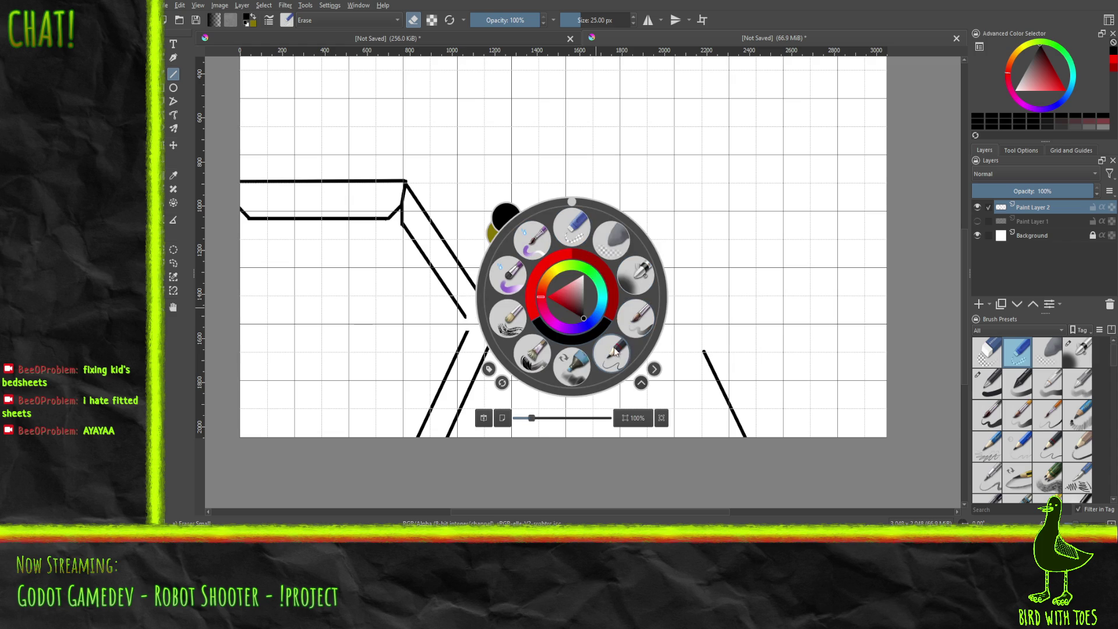
click(789, 286)
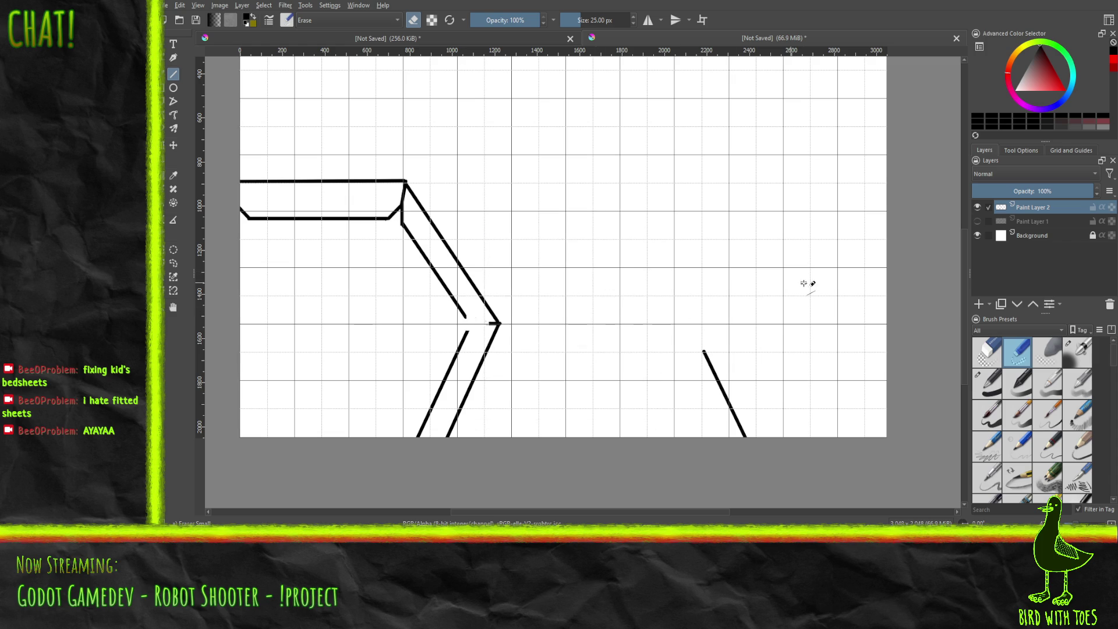
click(989, 383)
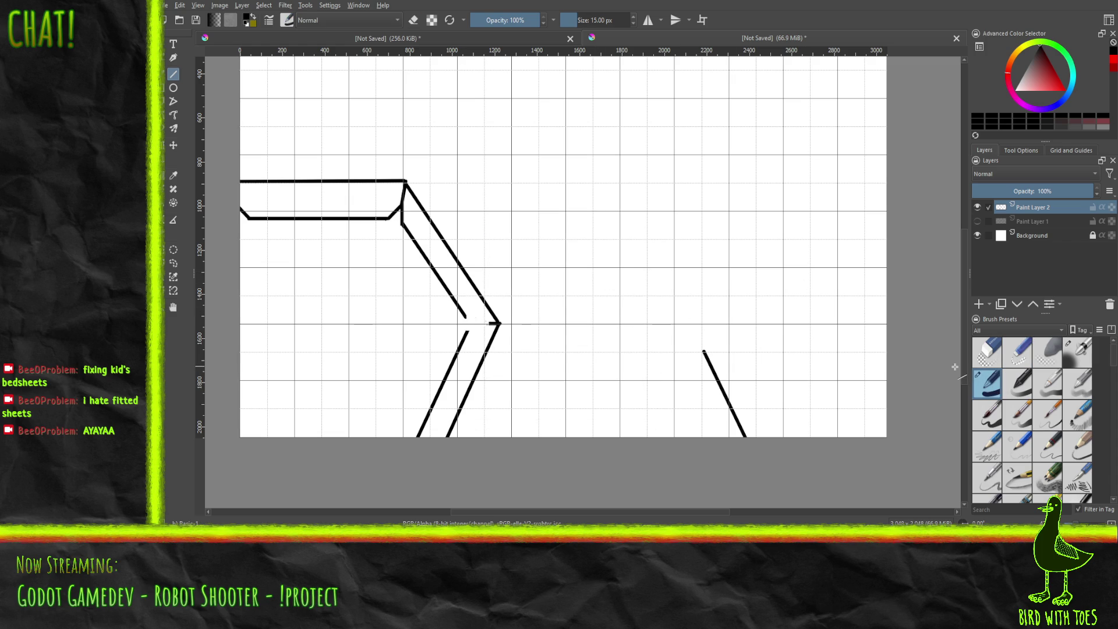
Step: Ink the lower bar's top edge and its right corner bevel, undoing misplaced strokes
drag(465, 316, 476, 322)
key(ctrl+z)
drag(704, 351, 483, 352)
key(ctrl+z)
drag(704, 351, 485, 353)
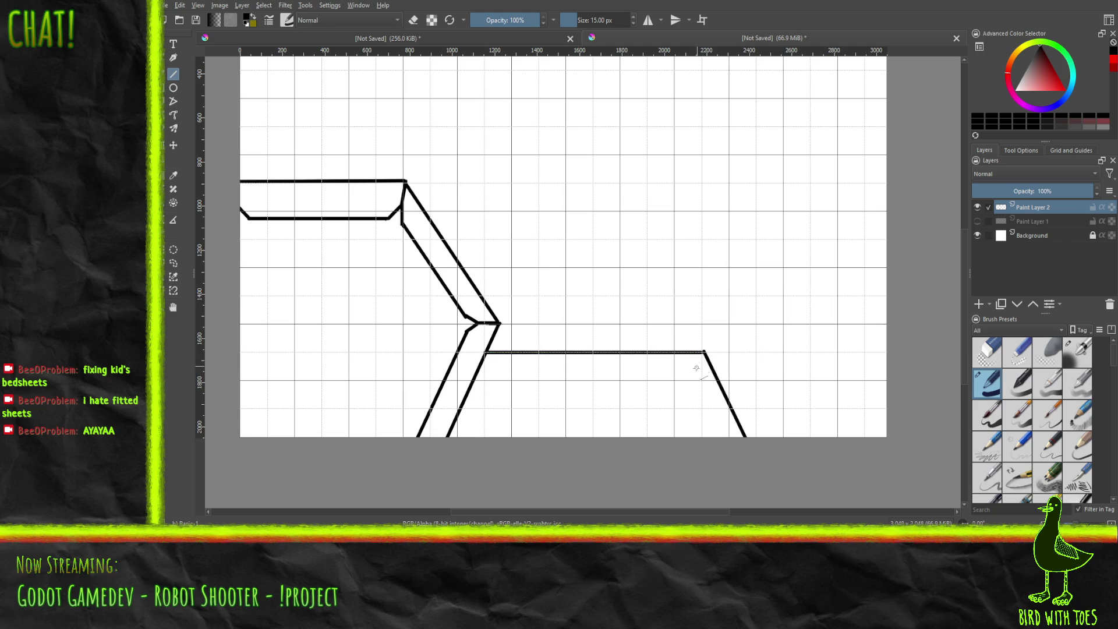
drag(689, 380, 704, 352)
Step: Ink the right leg's inner edge, the lower bar's bottom edge, the lower arm's inner edge and the upper diagonal
drag(690, 380, 721, 437)
drag(690, 379, 499, 383)
key(ctrl+z)
drag(690, 379, 497, 381)
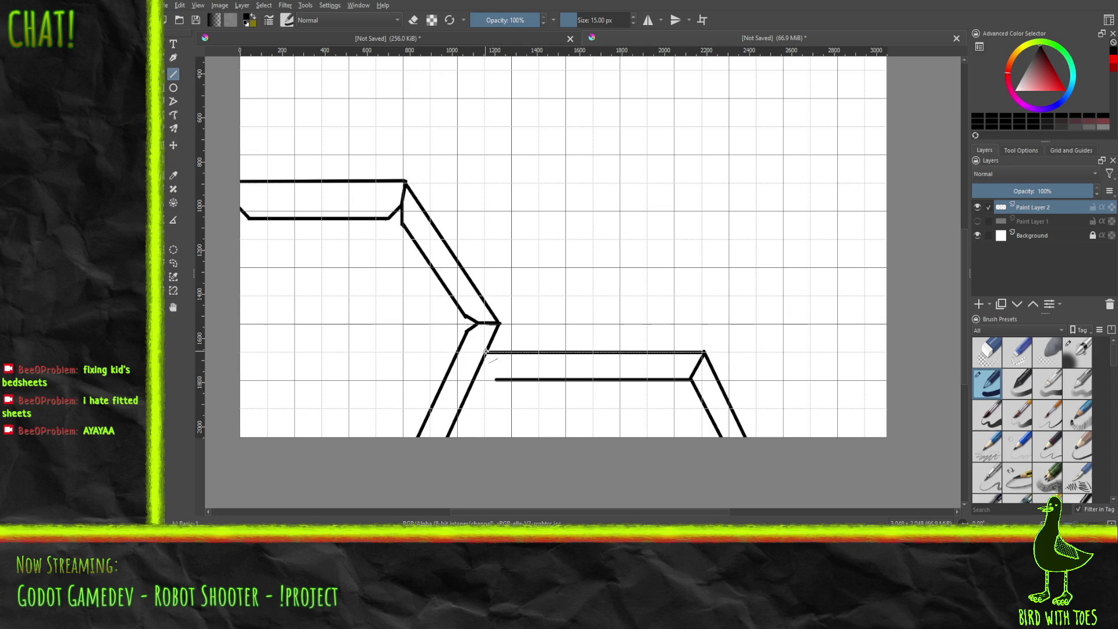
drag(485, 352, 497, 381)
drag(497, 381, 469, 437)
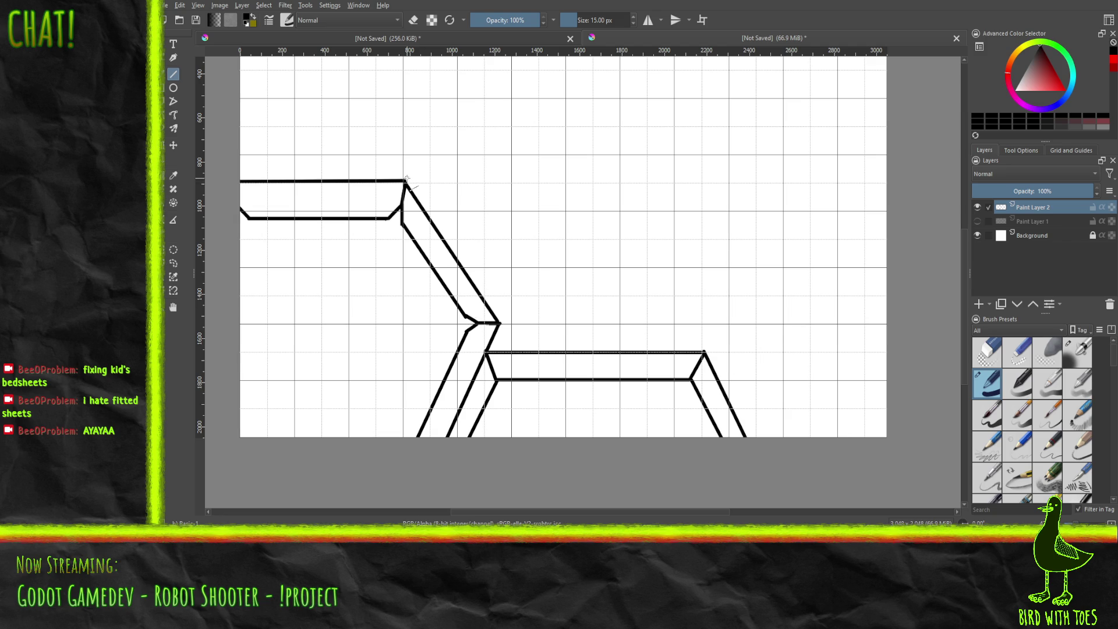
drag(406, 180, 499, 322)
Step: With Eraser Small, erase the thick outer diagonal, undoing misfires and trimming its top end
right_click(469, 198)
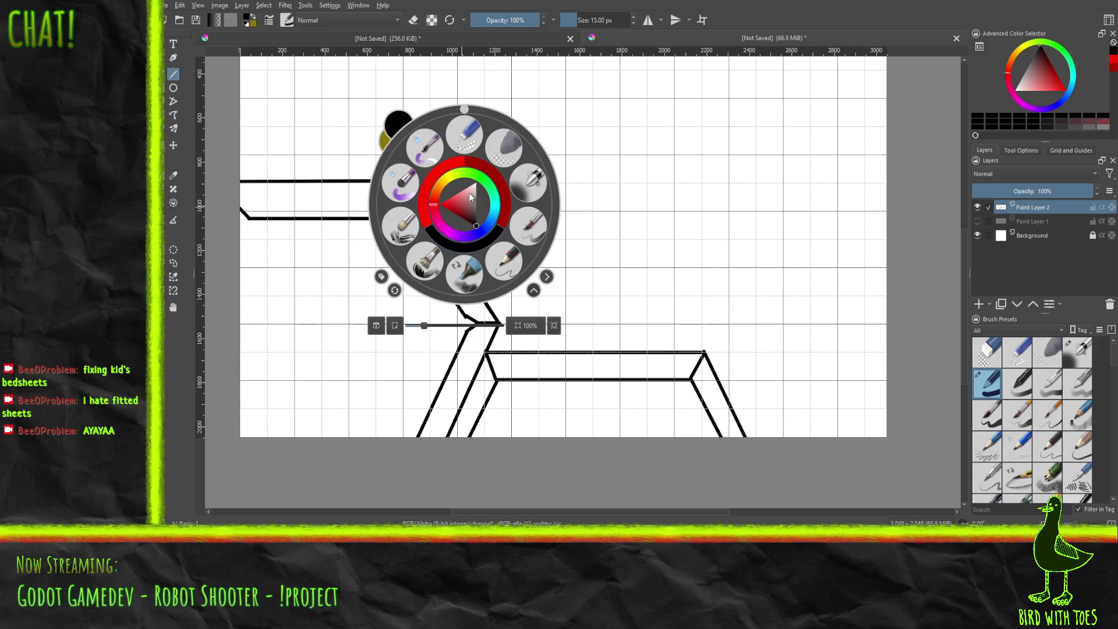
click(465, 136)
mouse_move(411, 188)
mouse_down()
mouse_move(429, 237)
mouse_move(486, 319)
mouse_up()
key(ctrl+z)
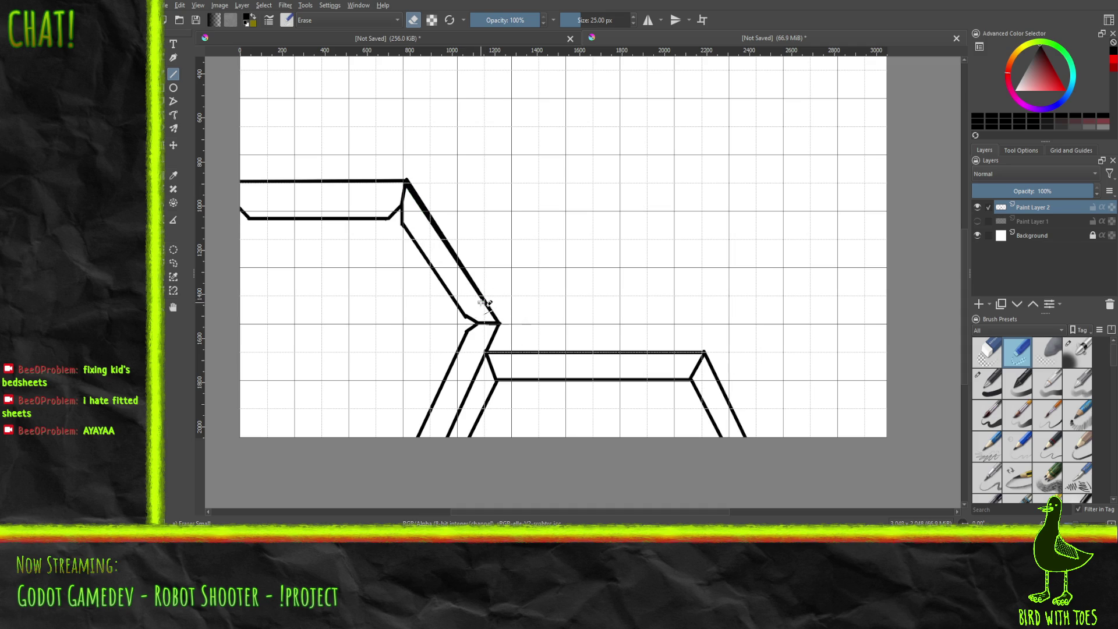
key(ctrl+z)
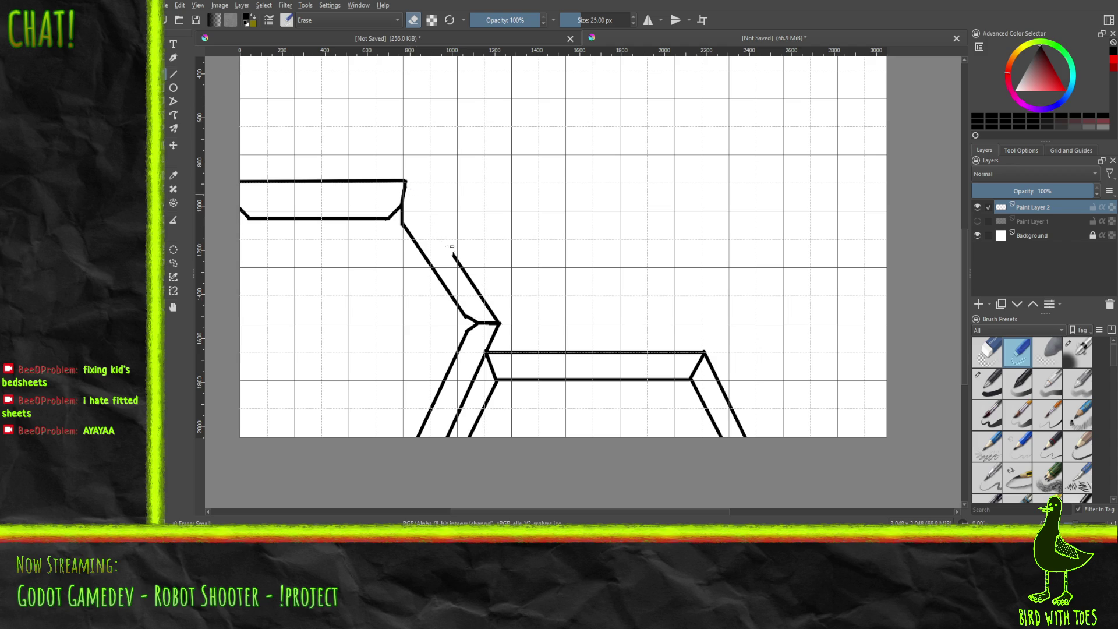
drag(463, 276, 459, 263)
right_click(498, 231)
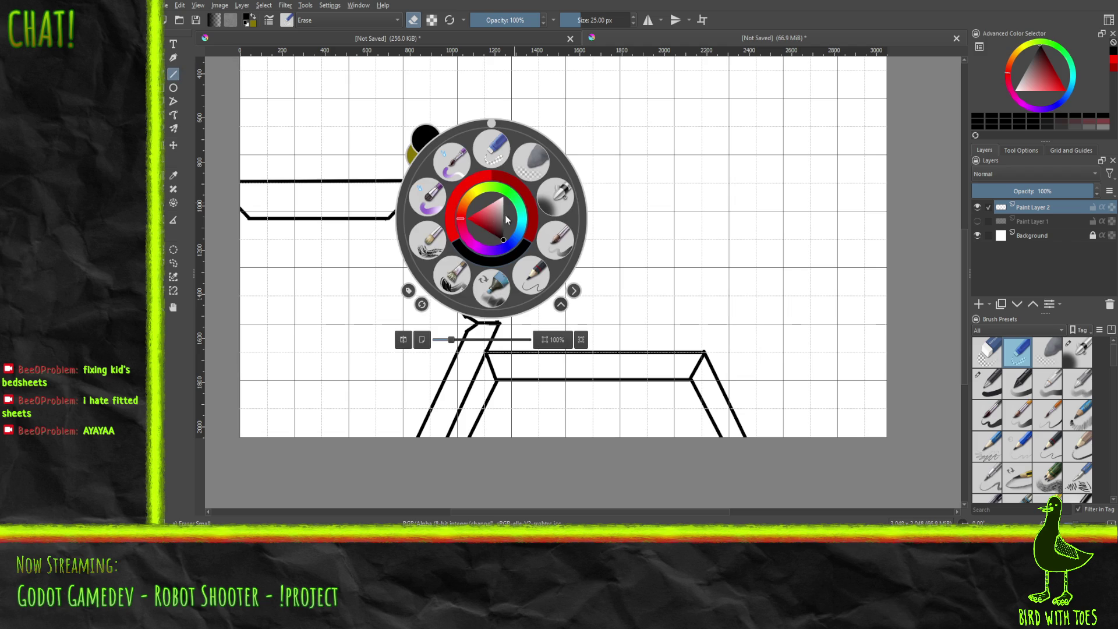
Step: Return to the ink pen and draw a second diagonal from the upper bar's corner to the elbow
click(986, 392)
click(872, 329)
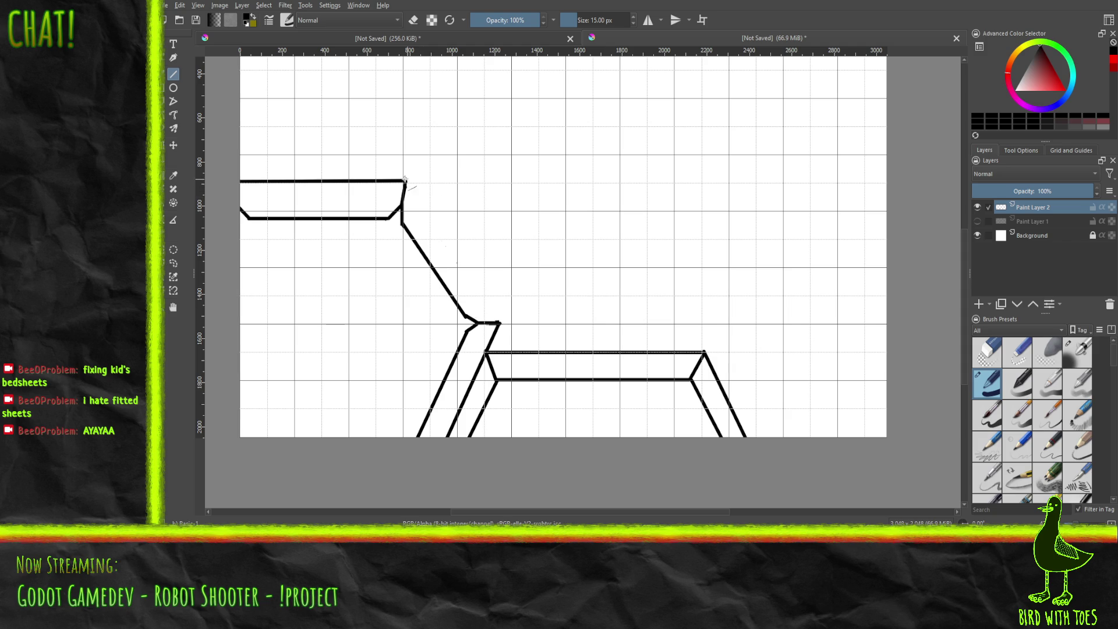
drag(406, 181, 500, 324)
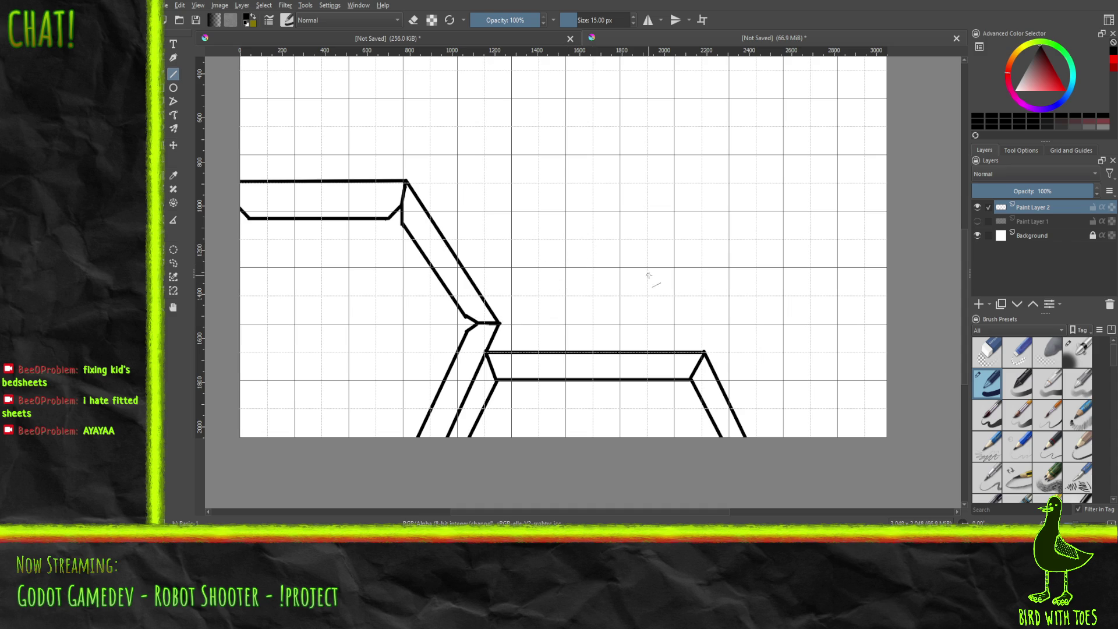
click(1018, 352)
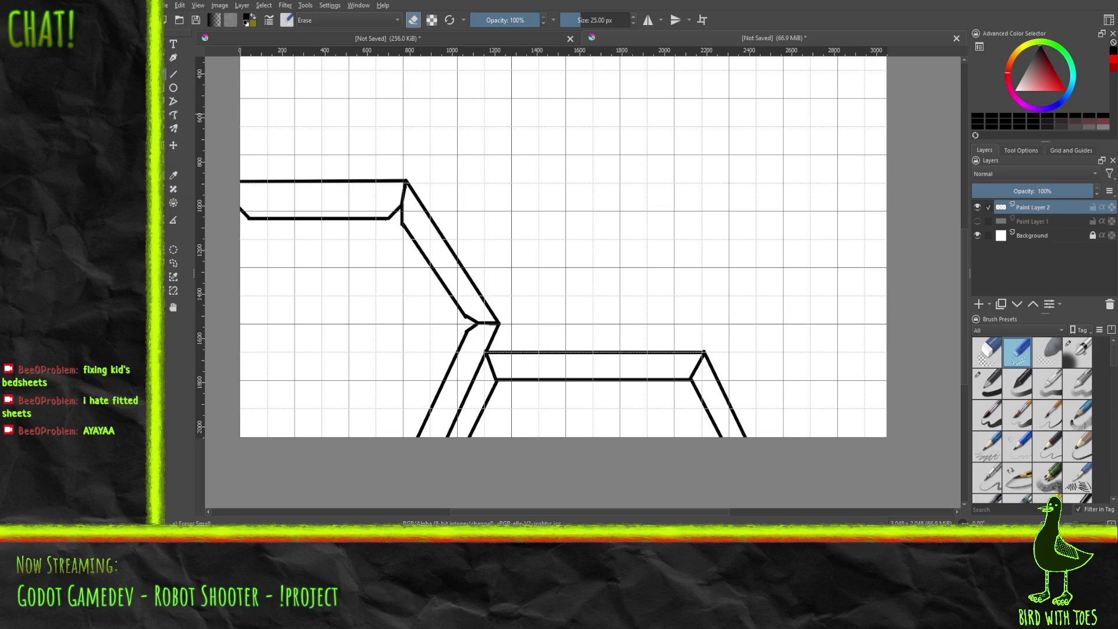
Step: Zoom into the elbow joint and erase the stray blob, specks and bumps along the bar edges and corners
key(z)
drag(443, 287, 521, 347)
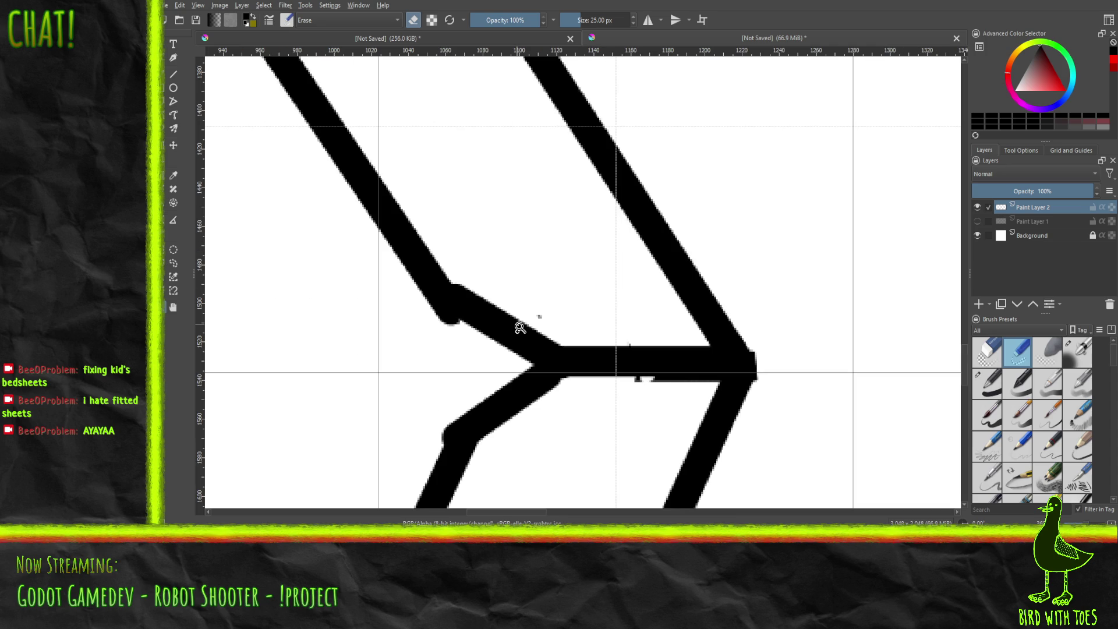
click(173, 57)
mouse_move(447, 332)
mouse_down()
mouse_move(444, 319)
mouse_move(450, 330)
mouse_up()
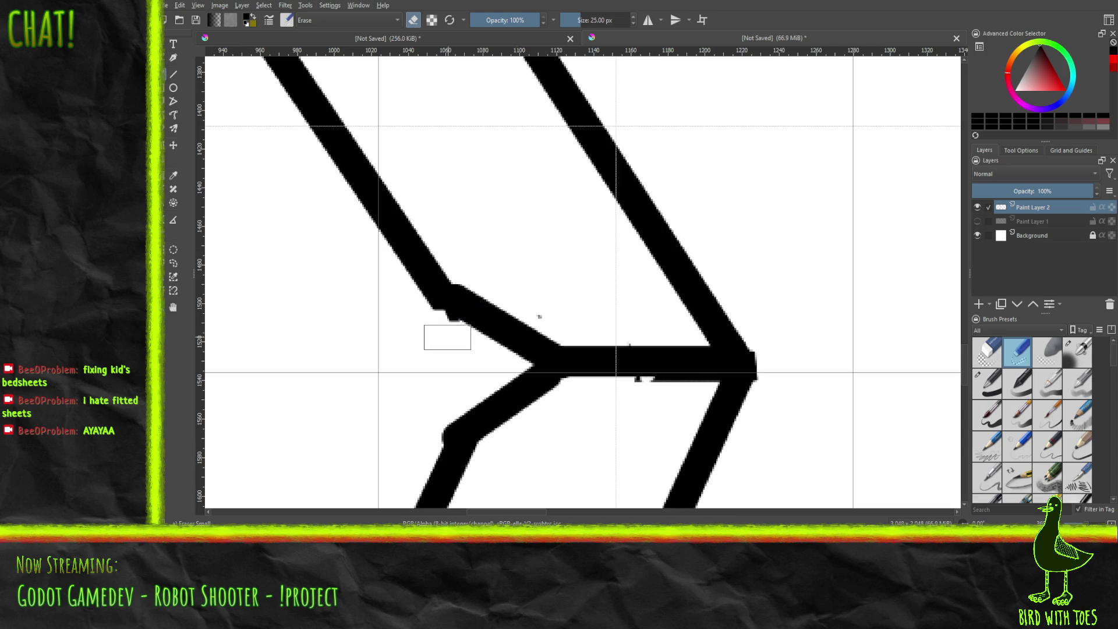
key(ctrl+z)
drag(437, 317, 451, 324)
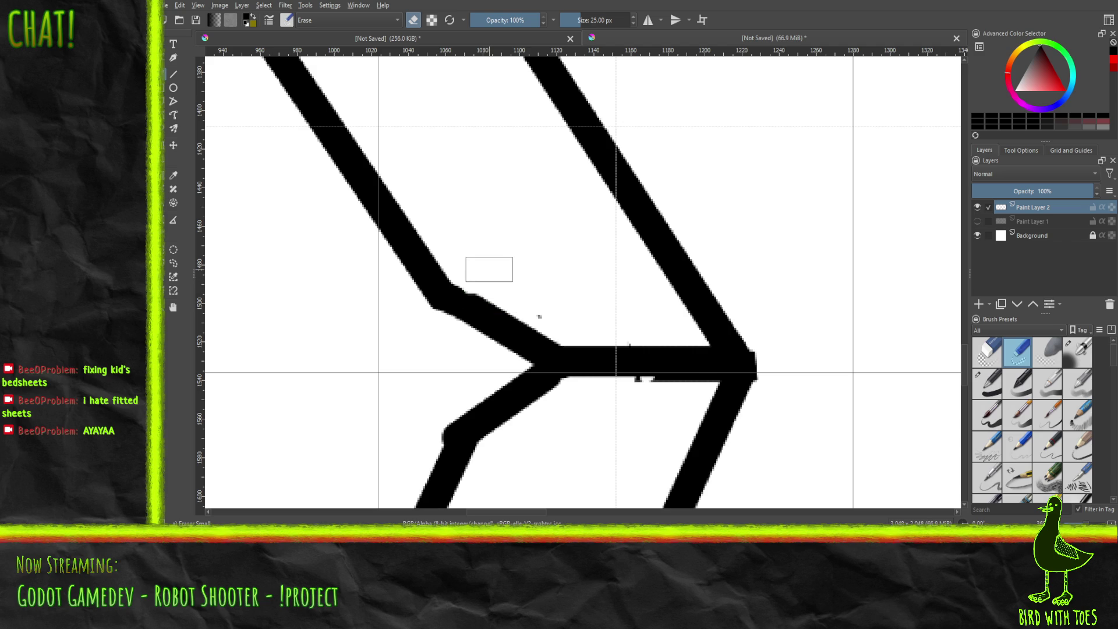
mouse_move(635, 383)
mouse_down()
mouse_move(697, 384)
mouse_move(666, 383)
mouse_move(677, 383)
mouse_up()
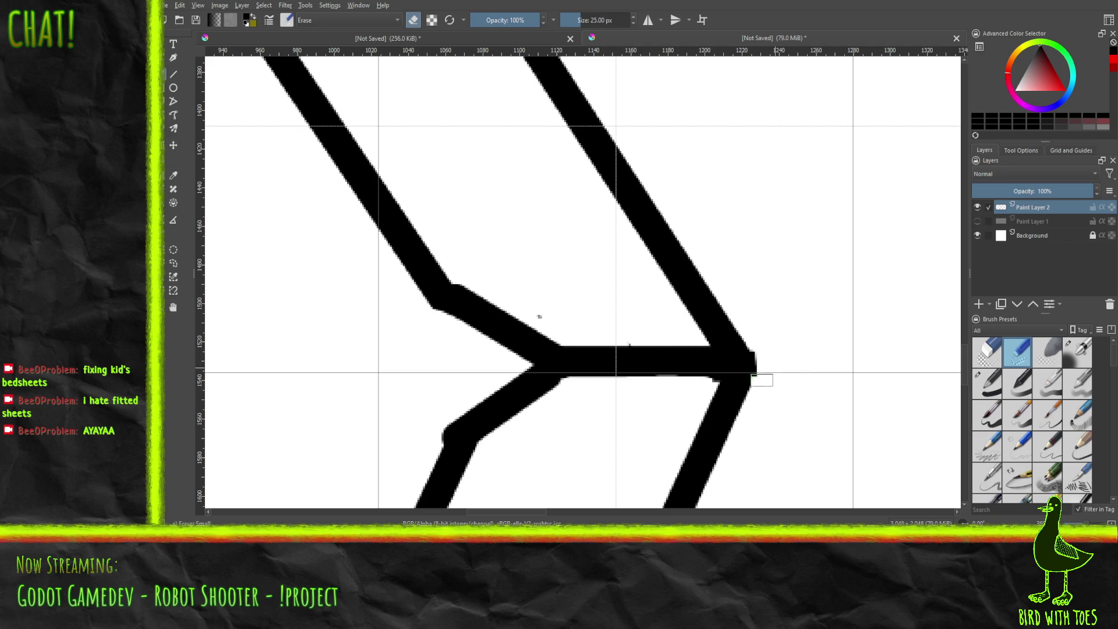
drag(763, 379, 758, 354)
mouse_move(423, 431)
mouse_down()
mouse_move(424, 444)
mouse_move(452, 412)
mouse_up()
mouse_move(434, 318)
mouse_down()
mouse_move(425, 301)
mouse_move(442, 330)
mouse_up()
key(ctrl+z)
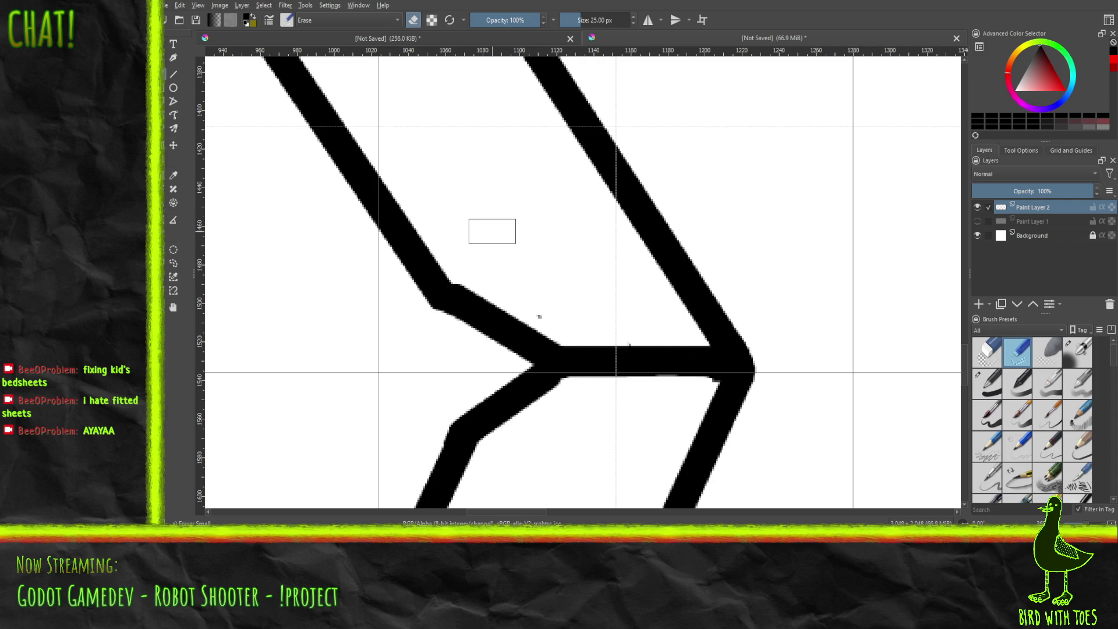
Step: With the Line tool and black ink pen, straighten the elbow's inner corner and fill the notches solid
key(v)
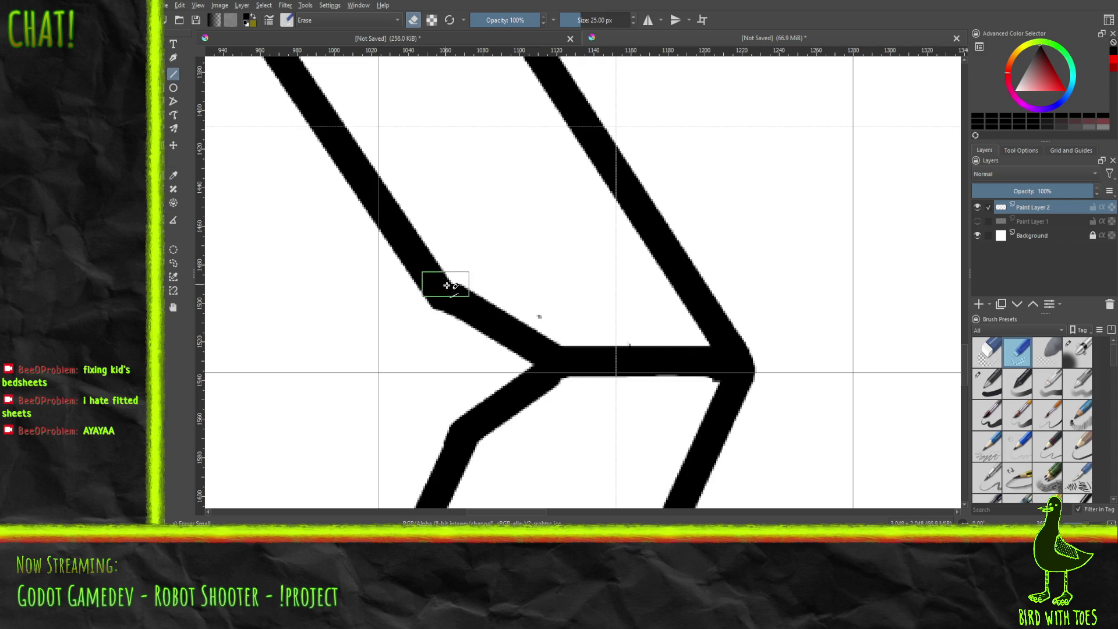
drag(462, 297, 442, 270)
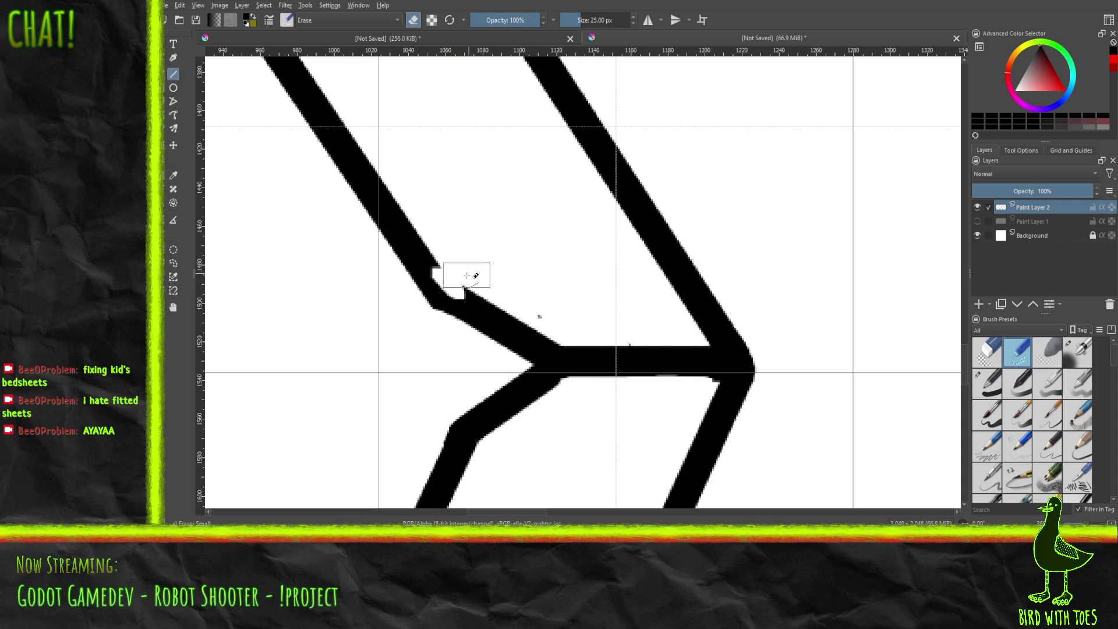
key(ctrl+z)
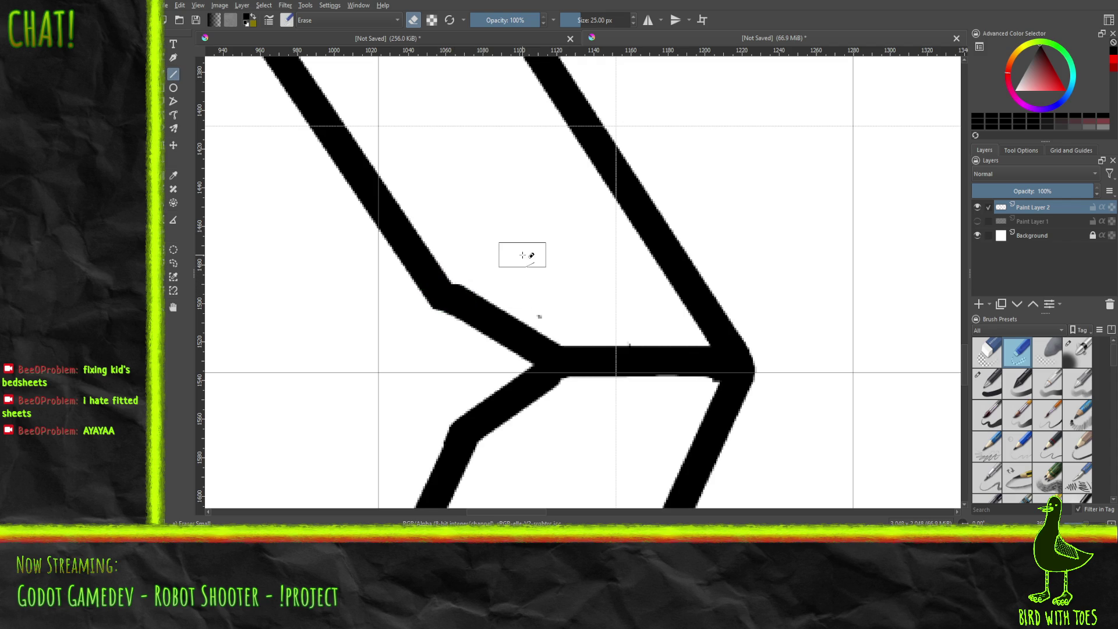
click(988, 384)
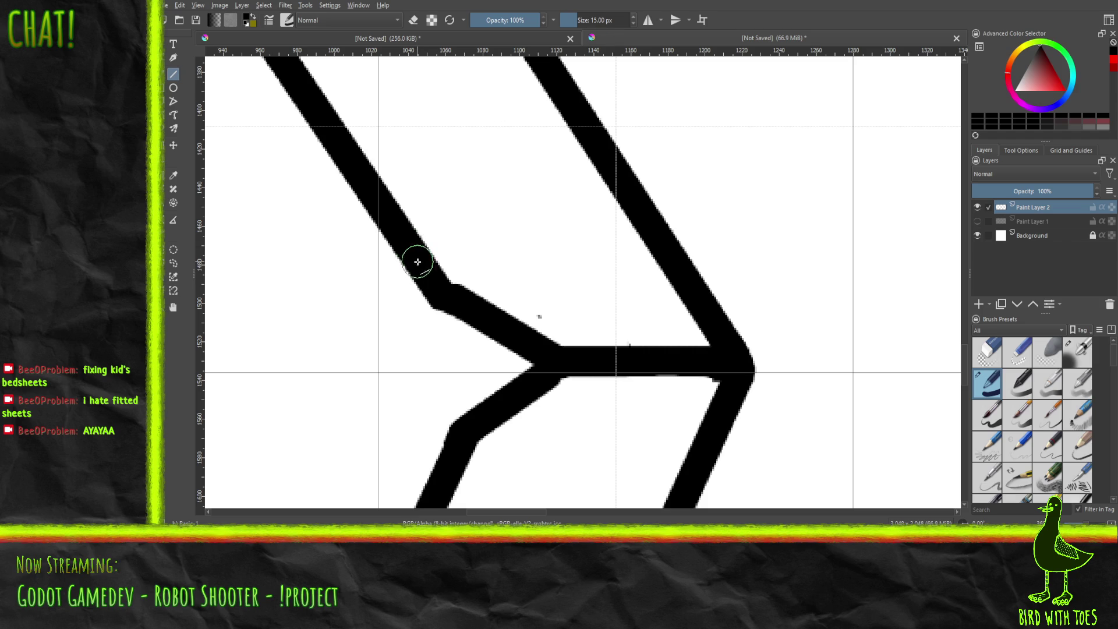
drag(423, 269, 454, 305)
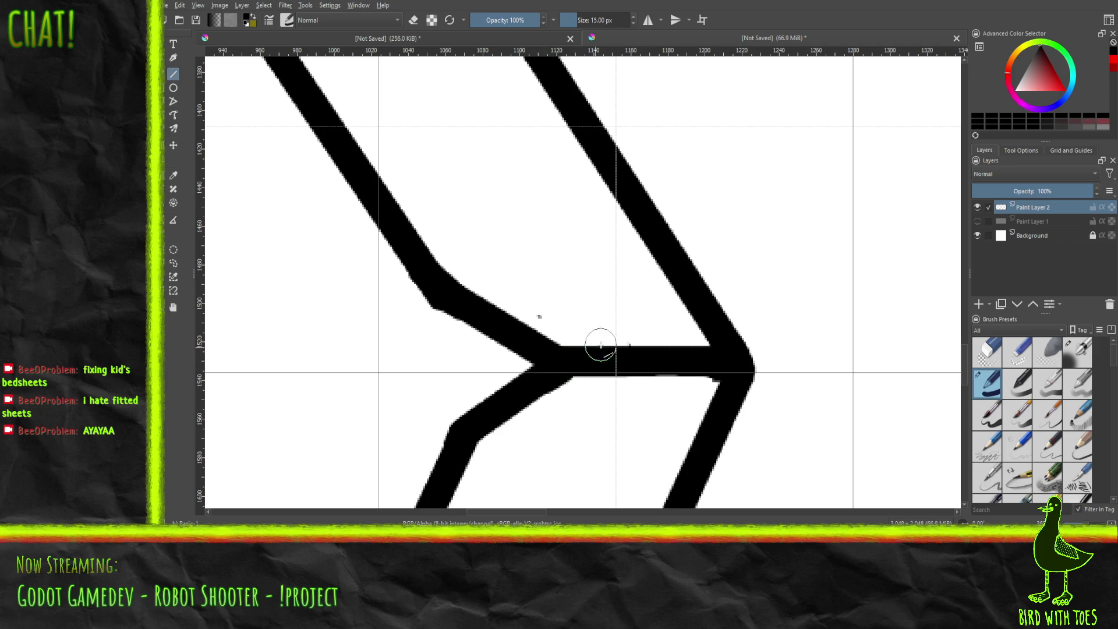
drag(551, 365, 591, 346)
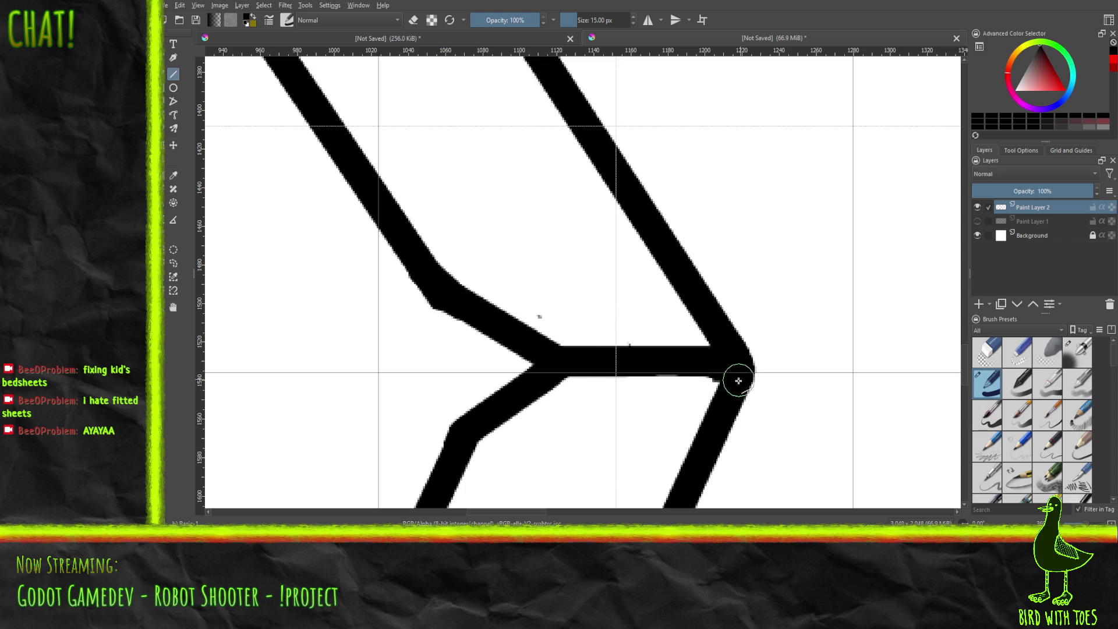
drag(749, 356, 741, 362)
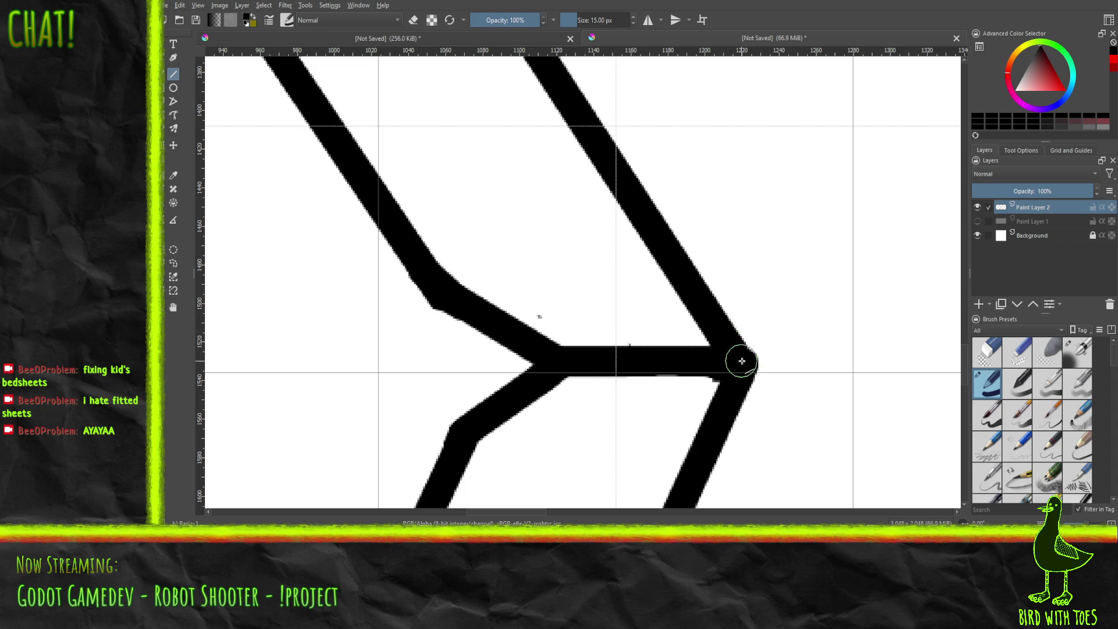
mouse_move(738, 364)
mouse_down()
mouse_move(711, 320)
mouse_move(742, 364)
mouse_up()
scroll(745, 362, down, 5)
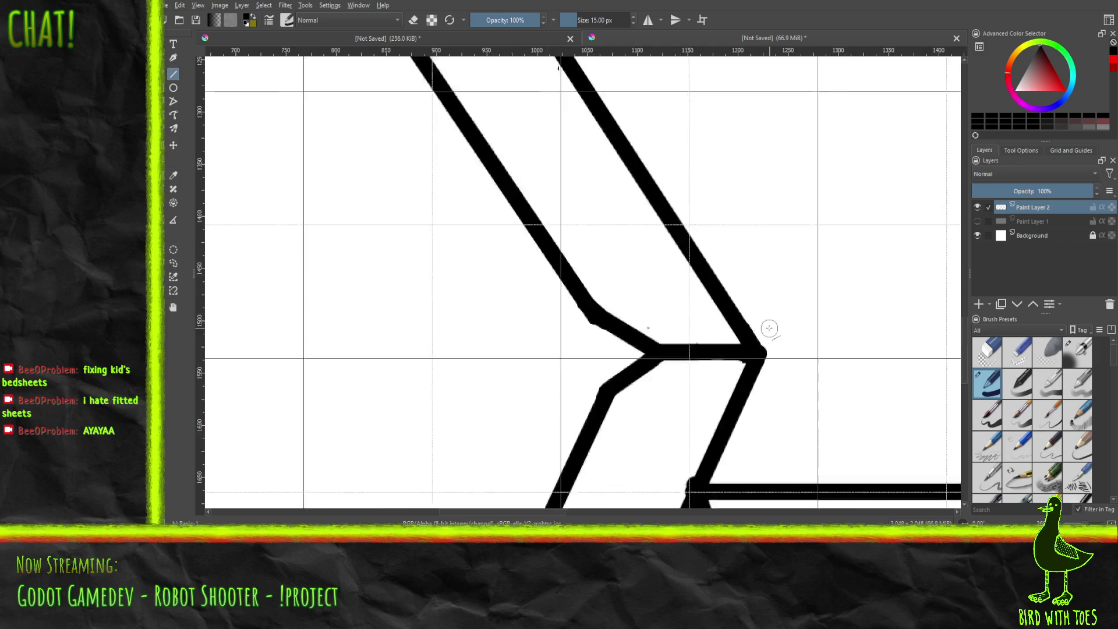
scroll(742, 371, up, 5)
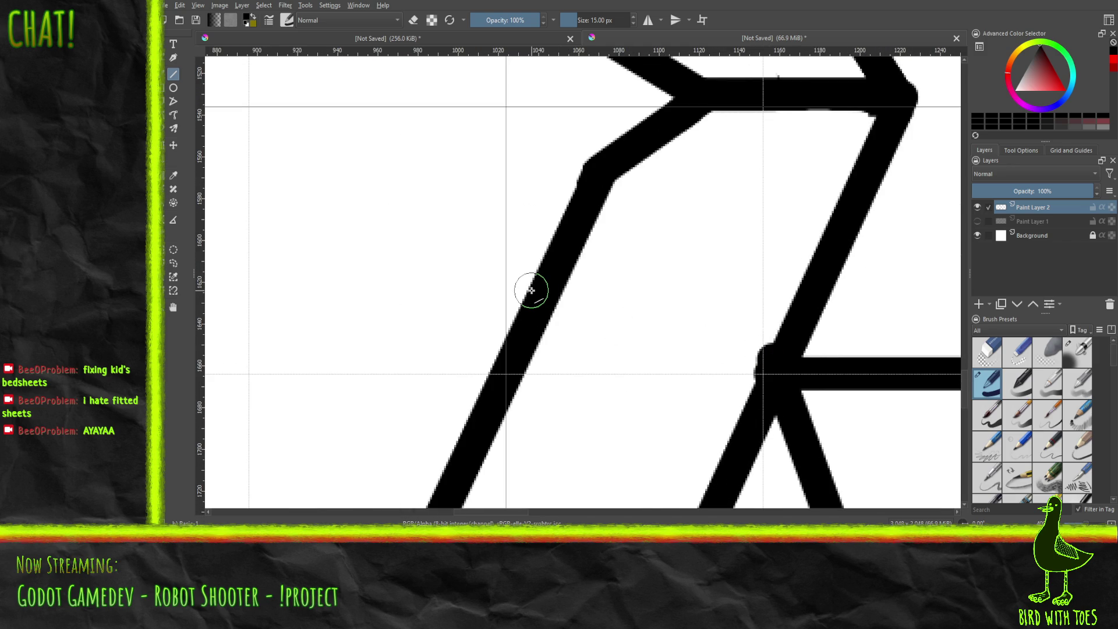
right_click(718, 348)
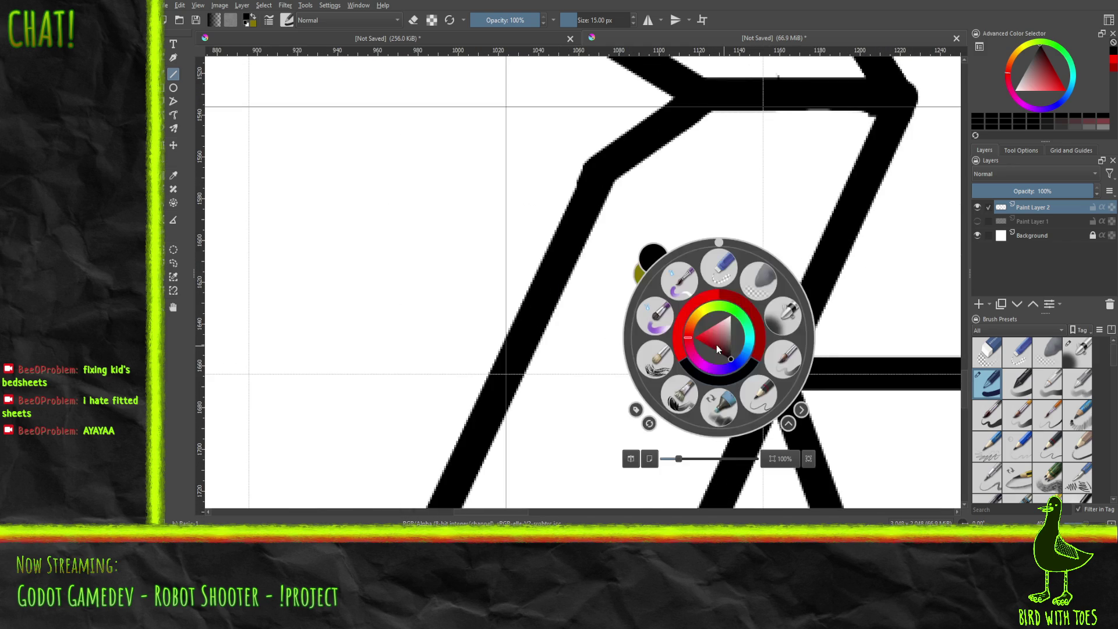
Step: With the small eraser, trim the bump on the joint's left edge and flatten the far corner's rounded top
click(722, 265)
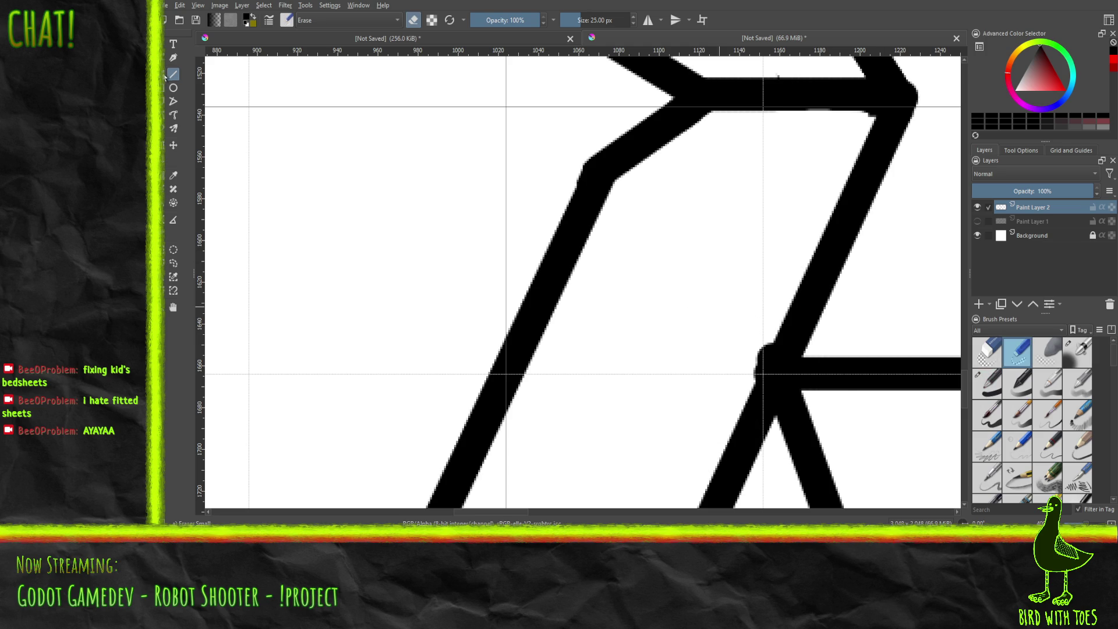
mouse_move(729, 358)
mouse_down()
mouse_move(730, 370)
mouse_move(762, 340)
mouse_move(748, 370)
mouse_move(757, 345)
mouse_up()
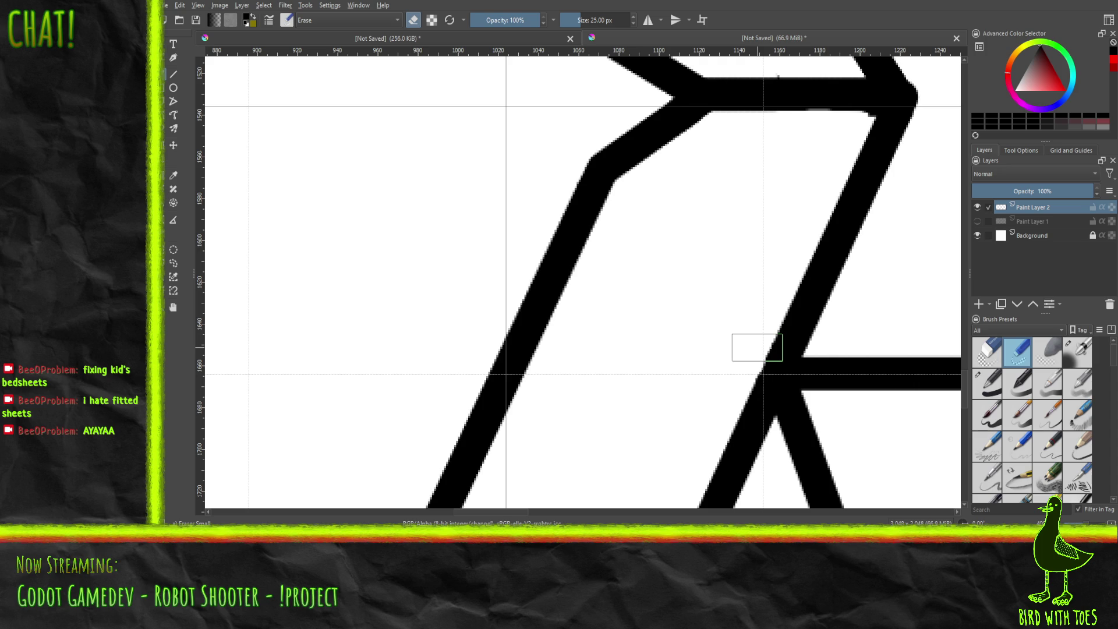
scroll(757, 348, down, 8)
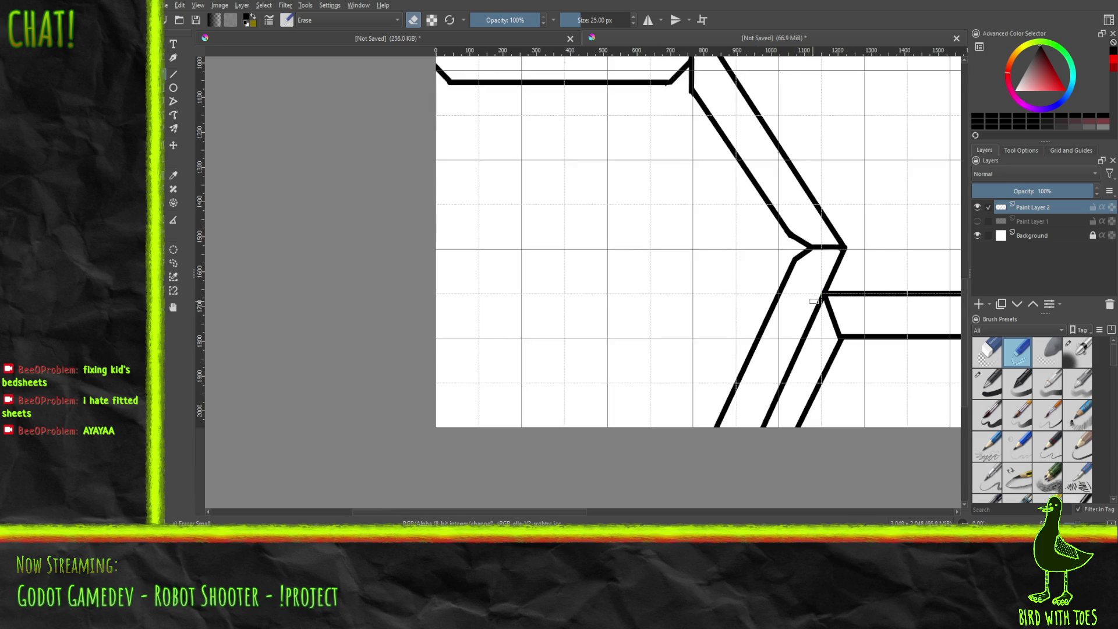
drag(827, 314, 414, 316)
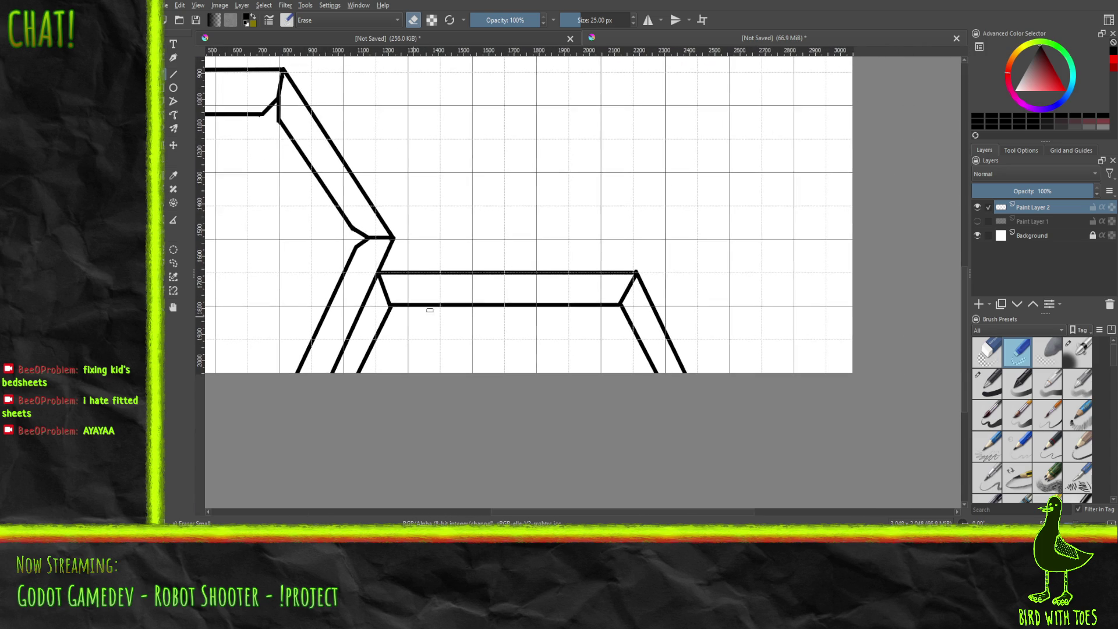
scroll(639, 275, up, 9)
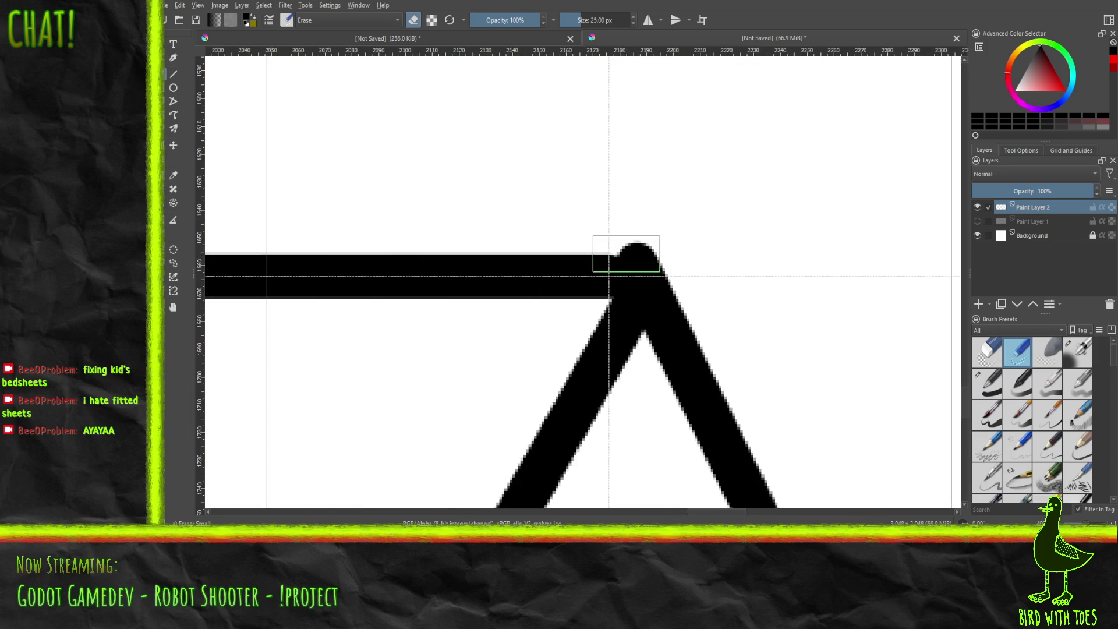
scroll(609, 276, up, 2)
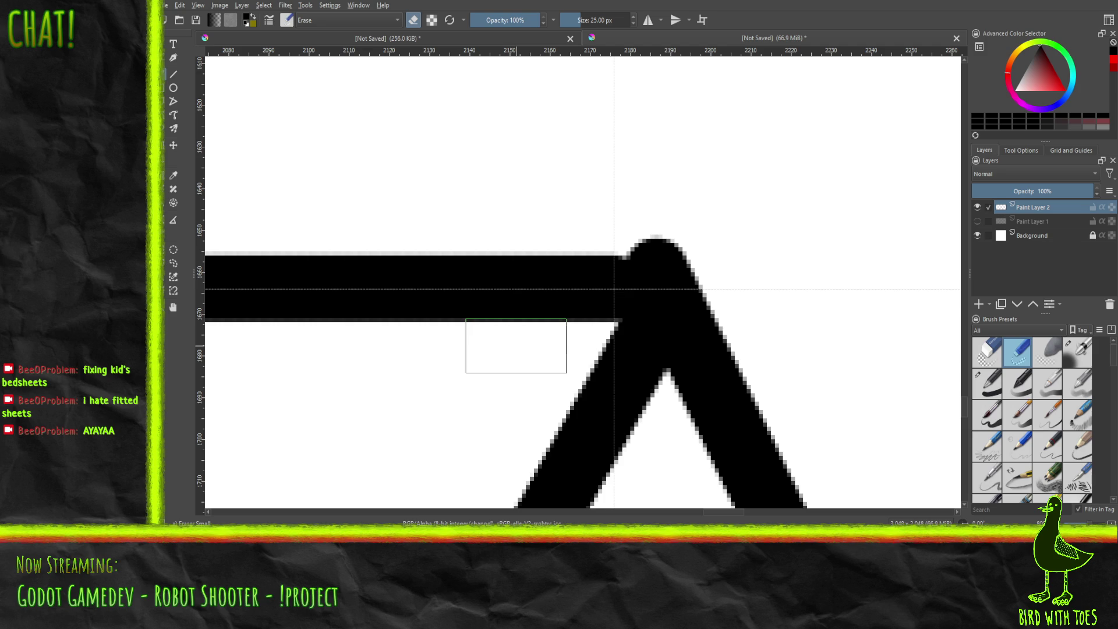
mouse_move(635, 235)
mouse_down()
mouse_move(626, 244)
mouse_move(692, 241)
mouse_up()
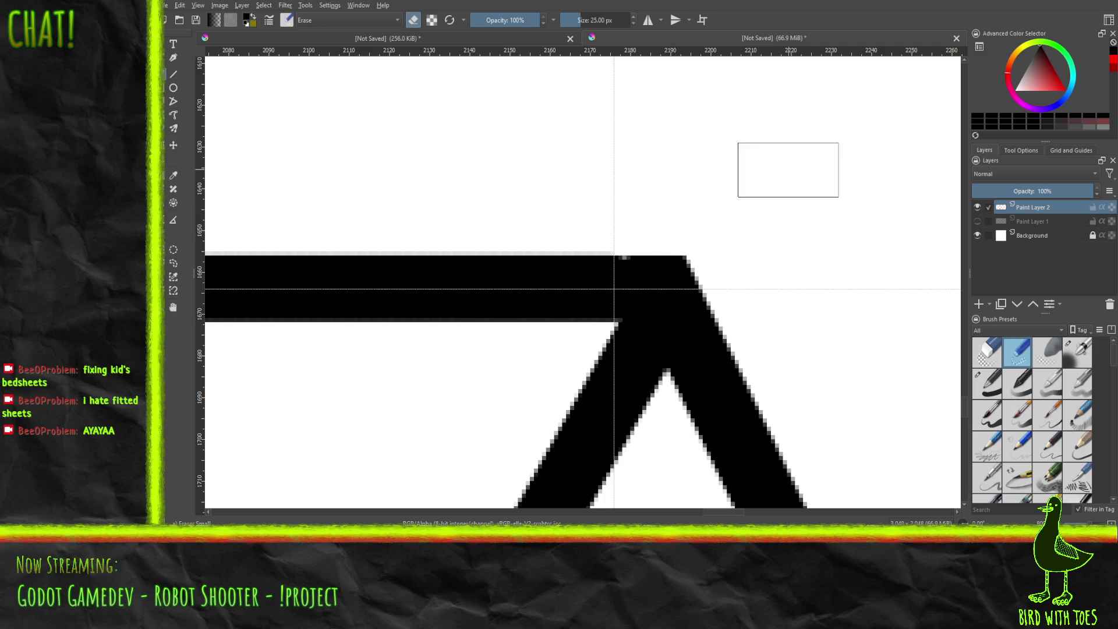
Step: Pan and zoom the view to re-centre the limb drawing
scroll(818, 183, down, 6)
scroll(781, 261, up, 2)
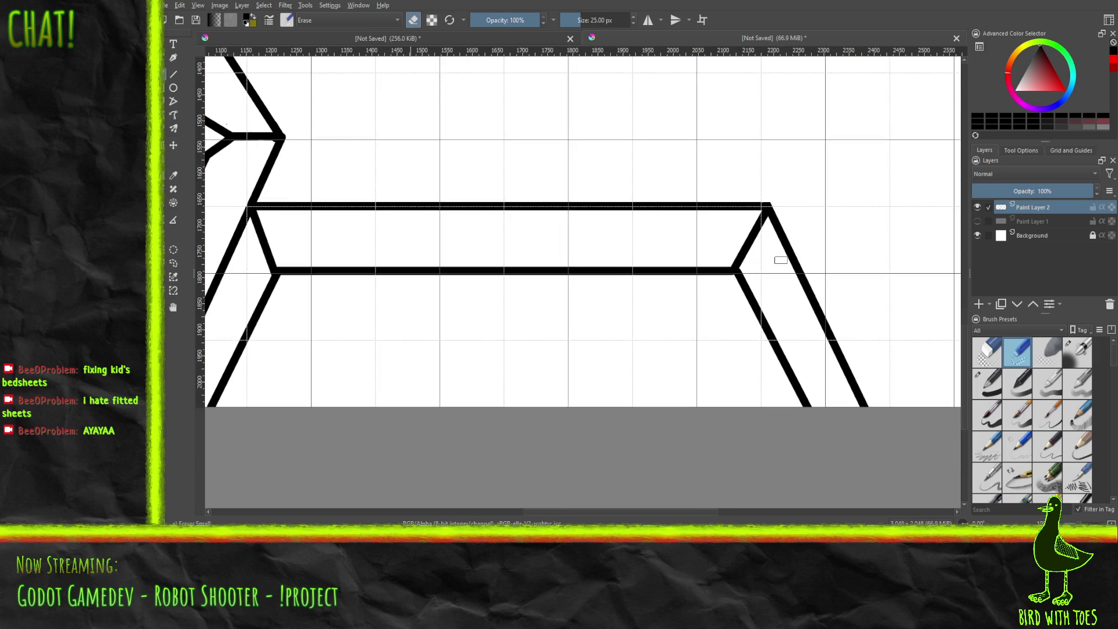
scroll(736, 307, up, 2)
drag(769, 306, 826, 312)
scroll(827, 312, down, 4)
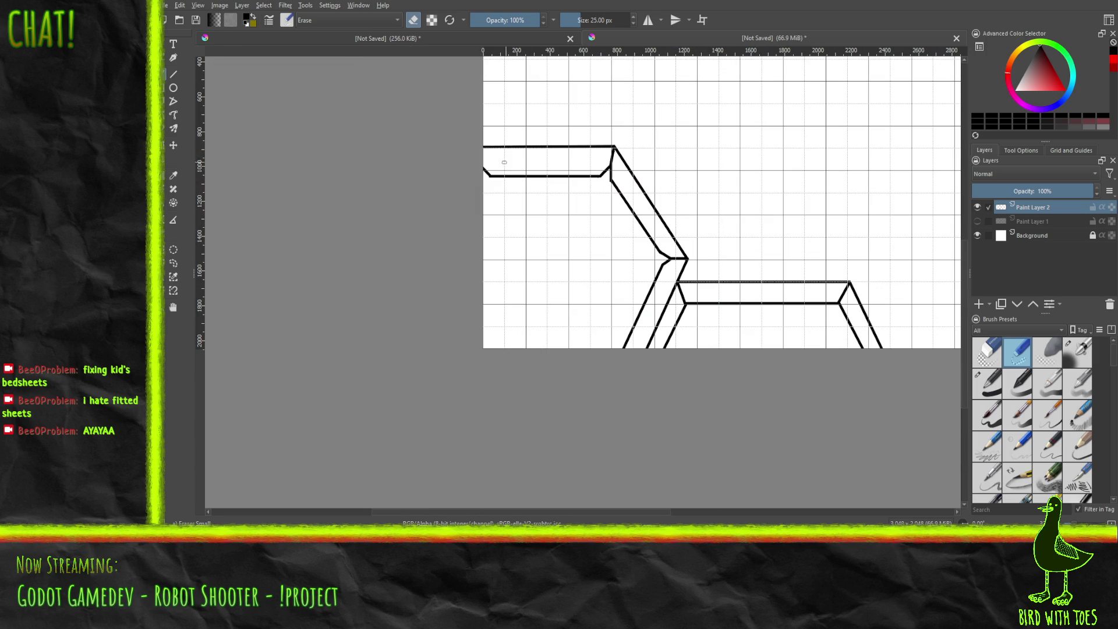
mouse_move(612, 192)
mouse_down()
mouse_move(466, 262)
mouse_move(428, 315)
mouse_move(448, 317)
mouse_up()
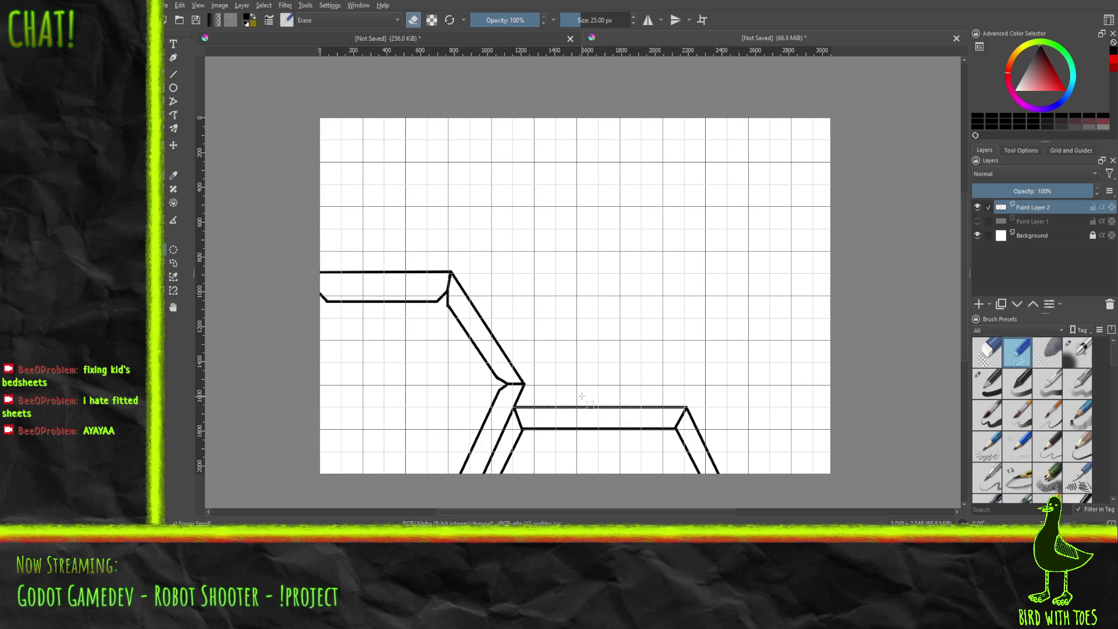
Step: Cut the bent right end of the lower section, paste it, shift it right, and merge it down
drag(571, 391, 732, 491)
key(Delete)
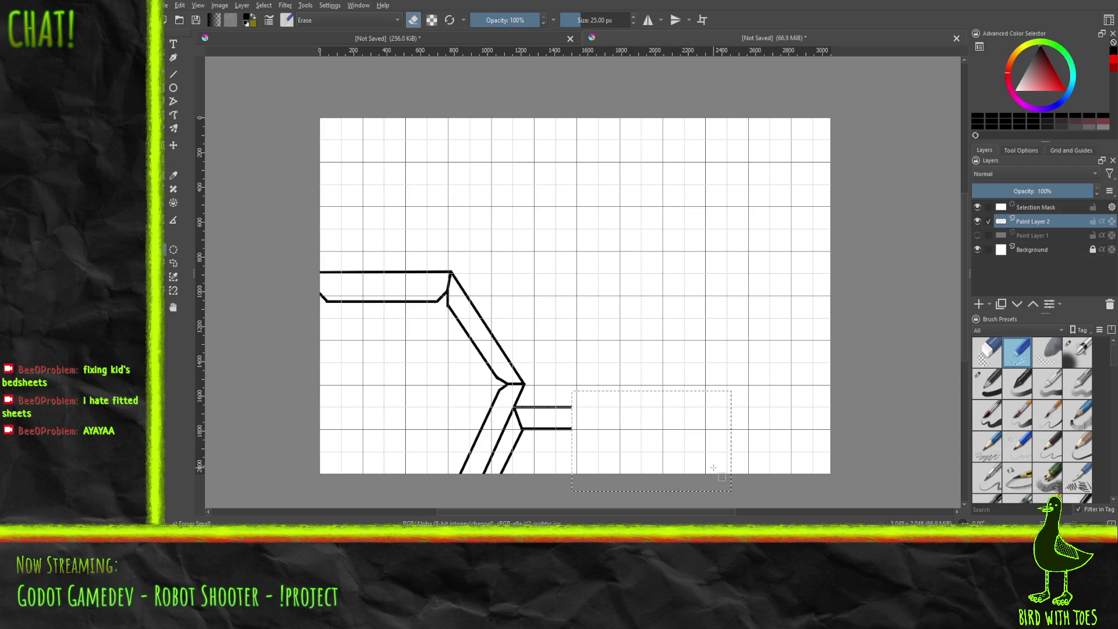
key(ctrl+v)
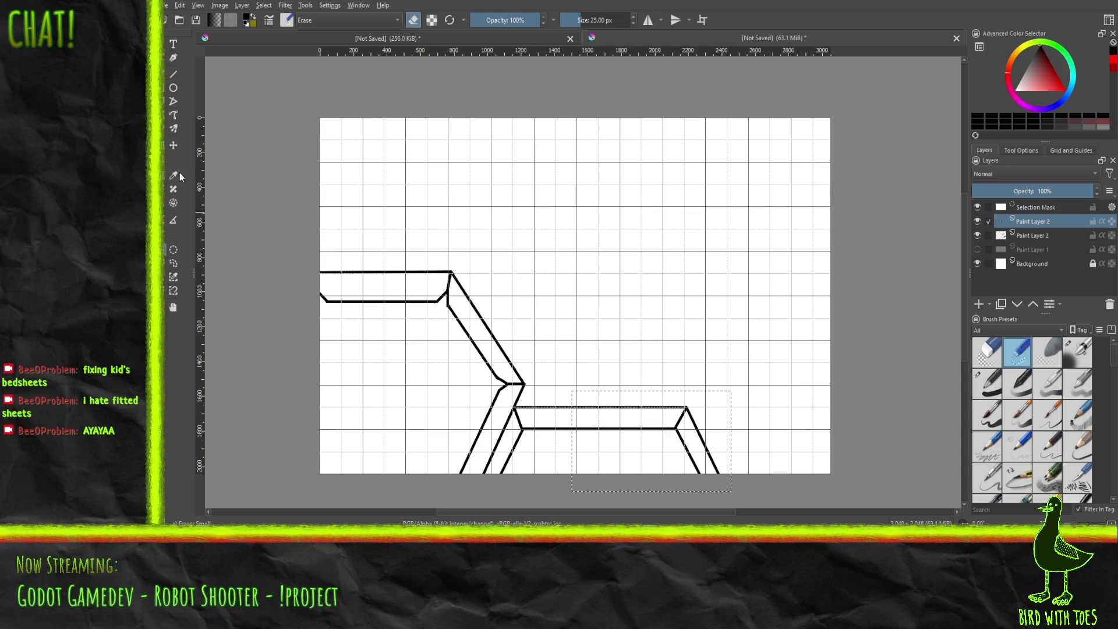
click(175, 145)
mouse_move(610, 420)
mouse_down()
mouse_move(669, 425)
mouse_move(667, 363)
mouse_up()
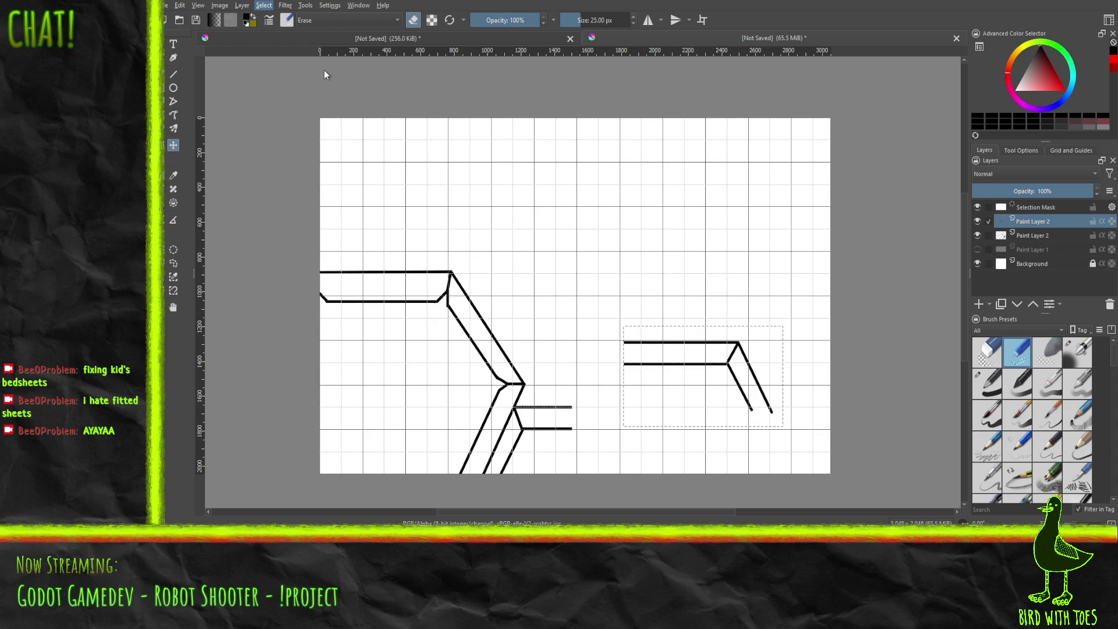
key(ctrl+shift+a)
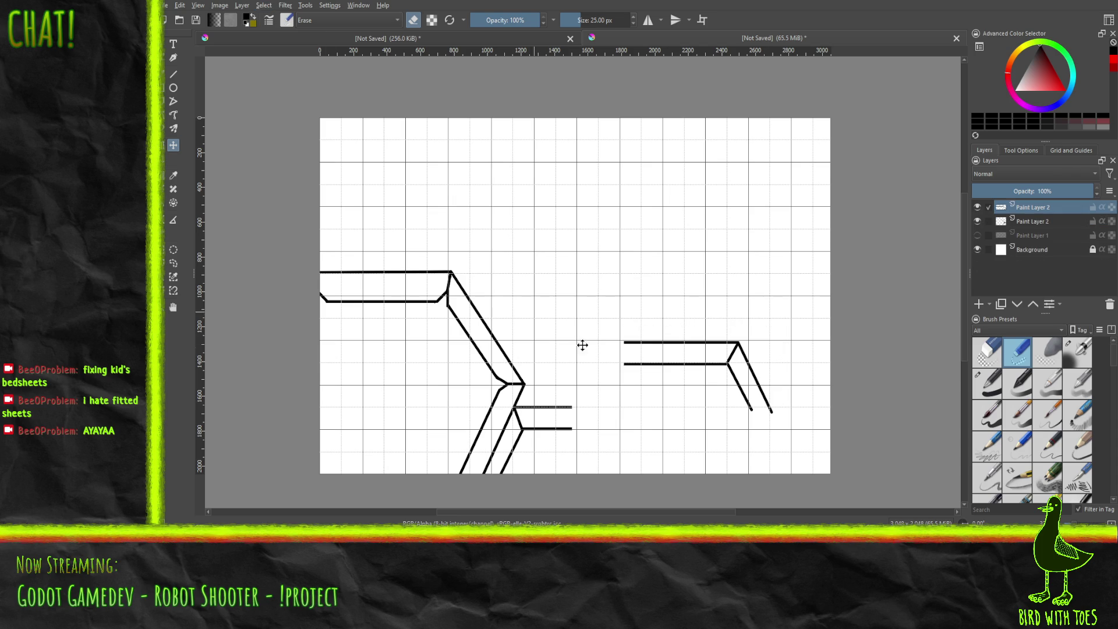
key(ctrl+e)
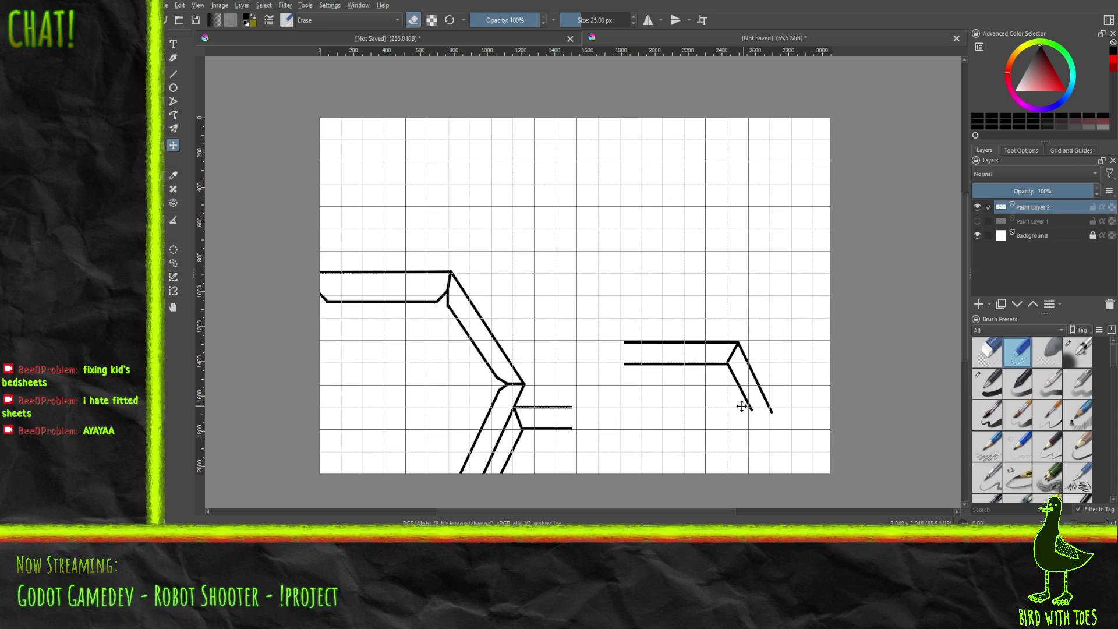
Step: Reset the canvas view rotation to 0 and pan to the moved corner piece
mouse_move(749, 394)
mouse_down()
mouse_move(650, 389)
mouse_move(748, 394)
mouse_up()
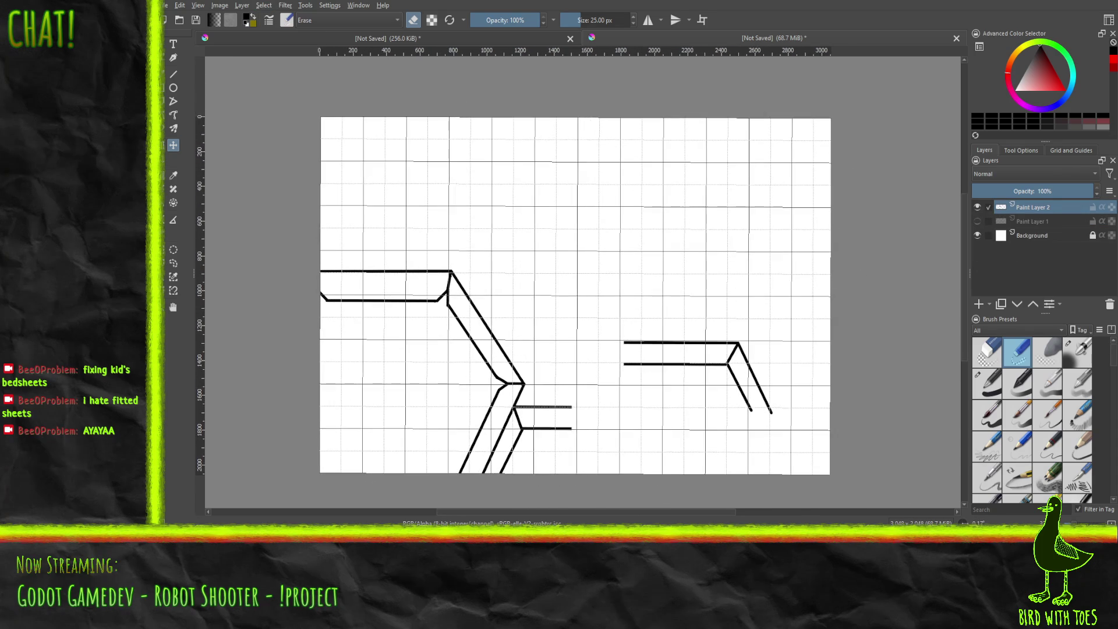
double_click(988, 520)
text(0)
key(Return)
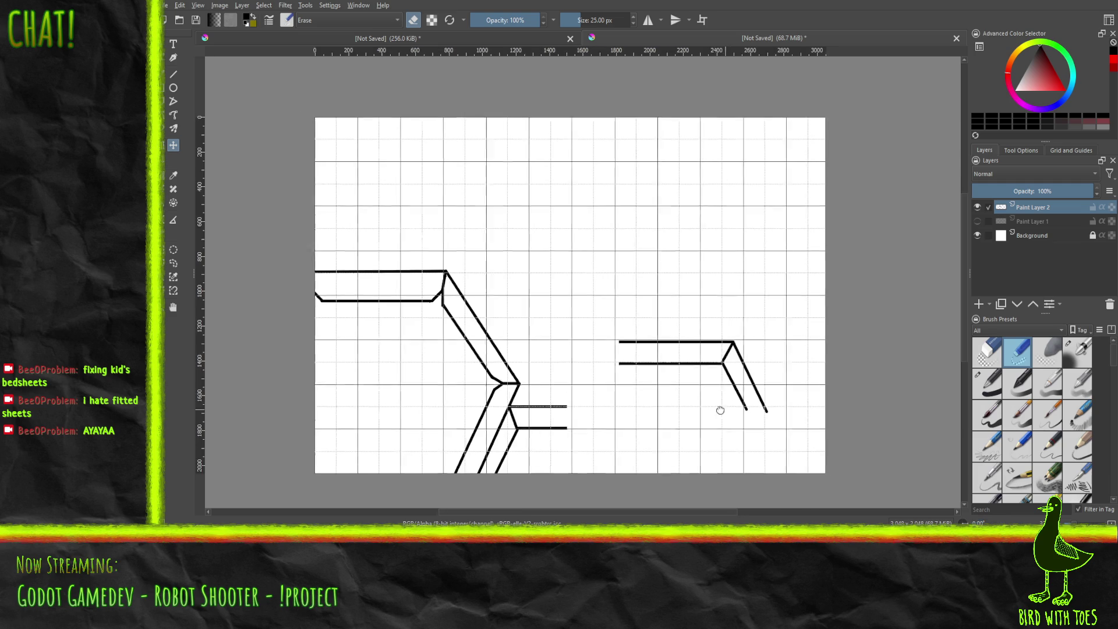
scroll(596, 335, up, 2)
scroll(597, 336, up, 3)
scroll(577, 282, down, 1)
mouse_move(576, 282)
mouse_down()
mouse_move(576, 366)
mouse_move(619, 340)
mouse_up()
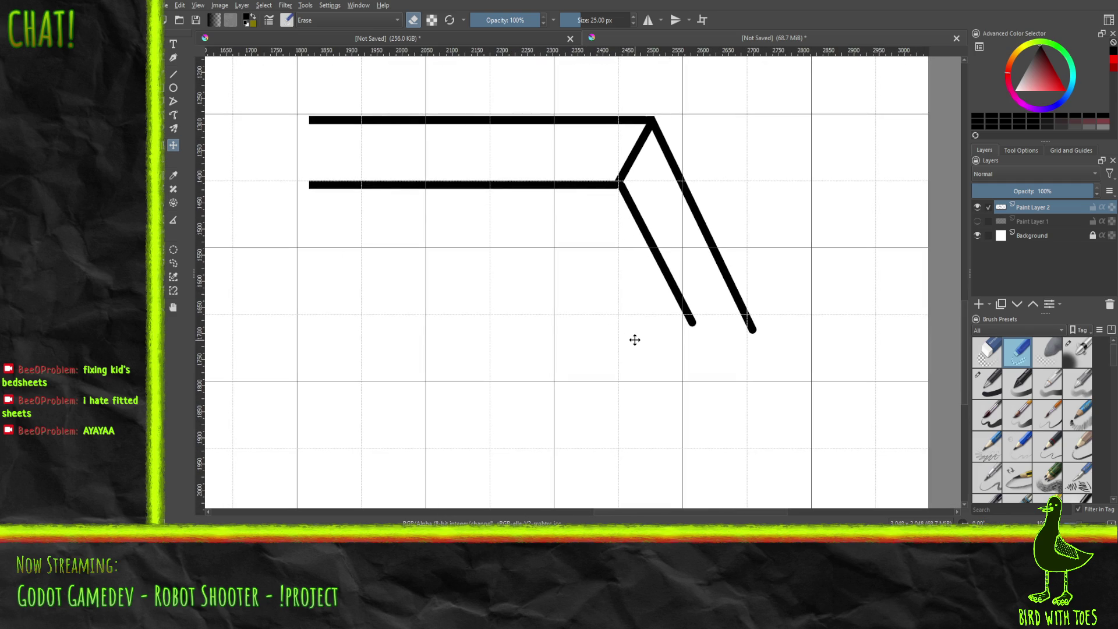
Step: With the Line tool and basic inking brush, extend the inner and outer diagonals far downward
click(174, 75)
click(993, 388)
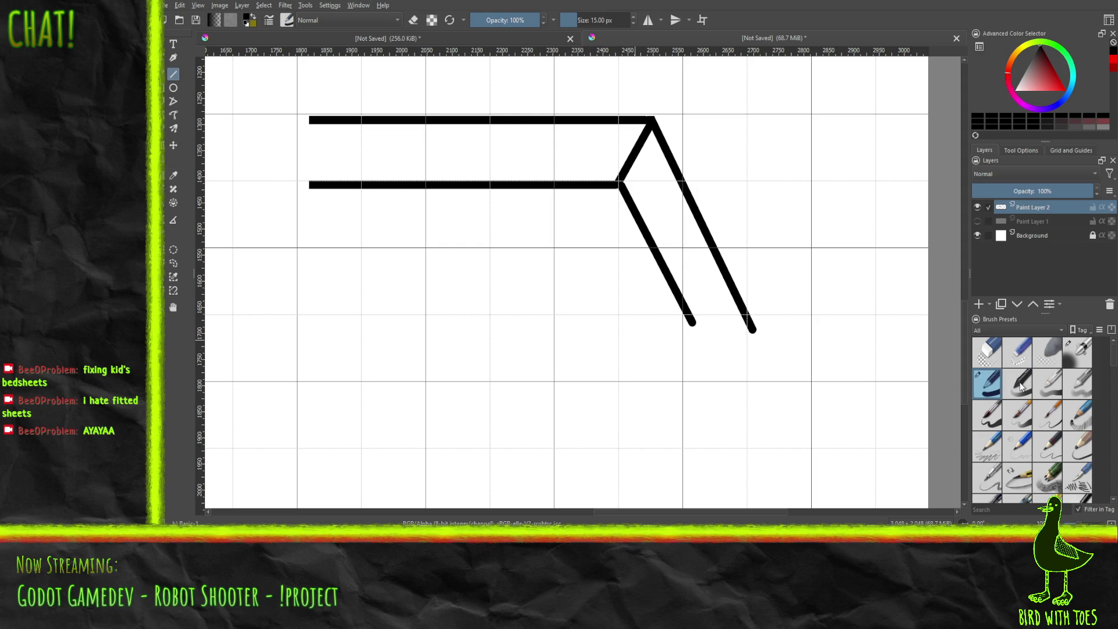
drag(619, 182, 794, 515)
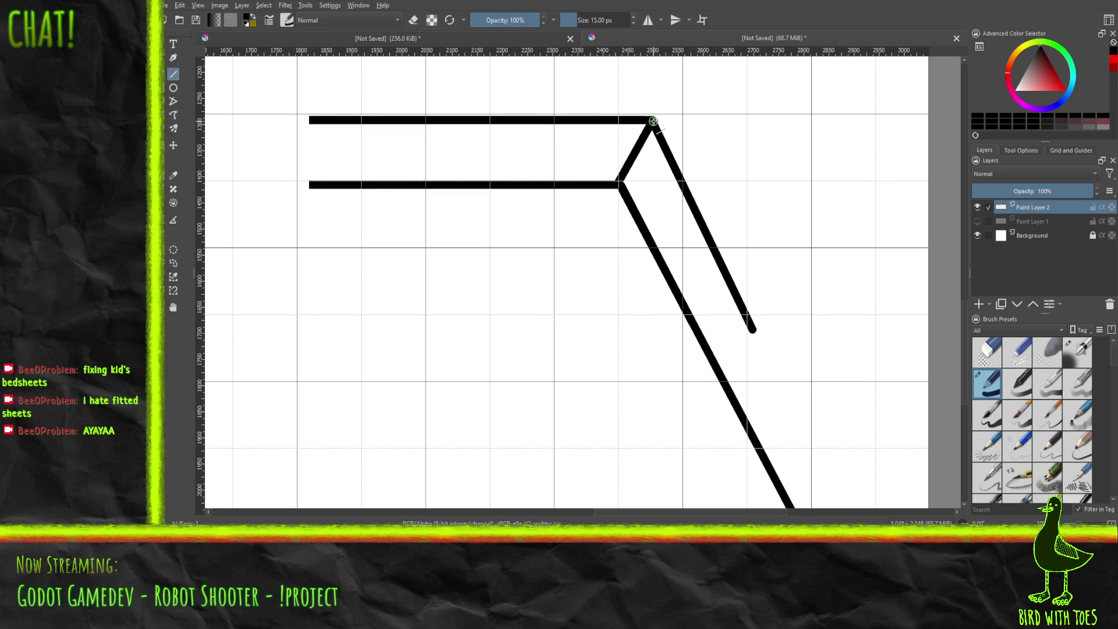
drag(653, 120, 843, 510)
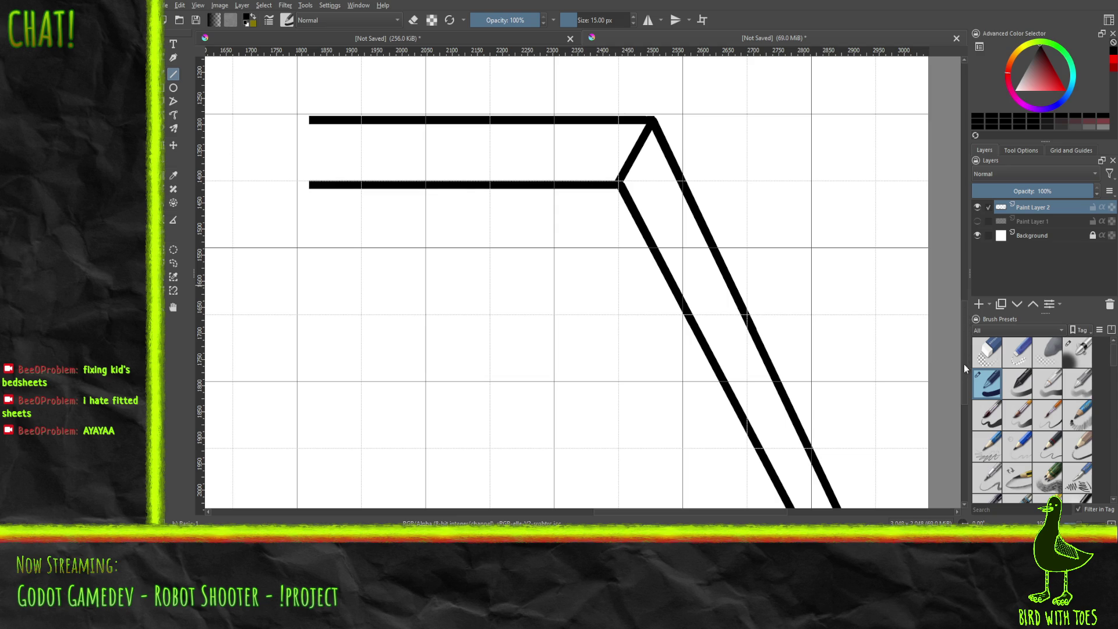
mouse_move(965, 385)
mouse_down()
mouse_move(962, 434)
mouse_move(958, 376)
mouse_up()
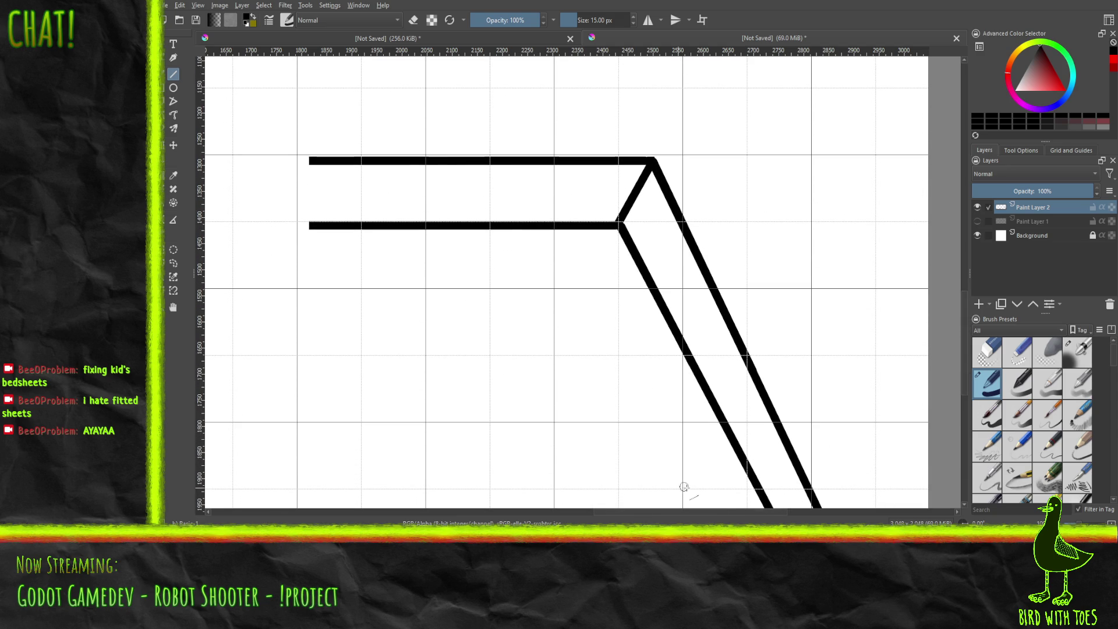
drag(618, 517, 503, 518)
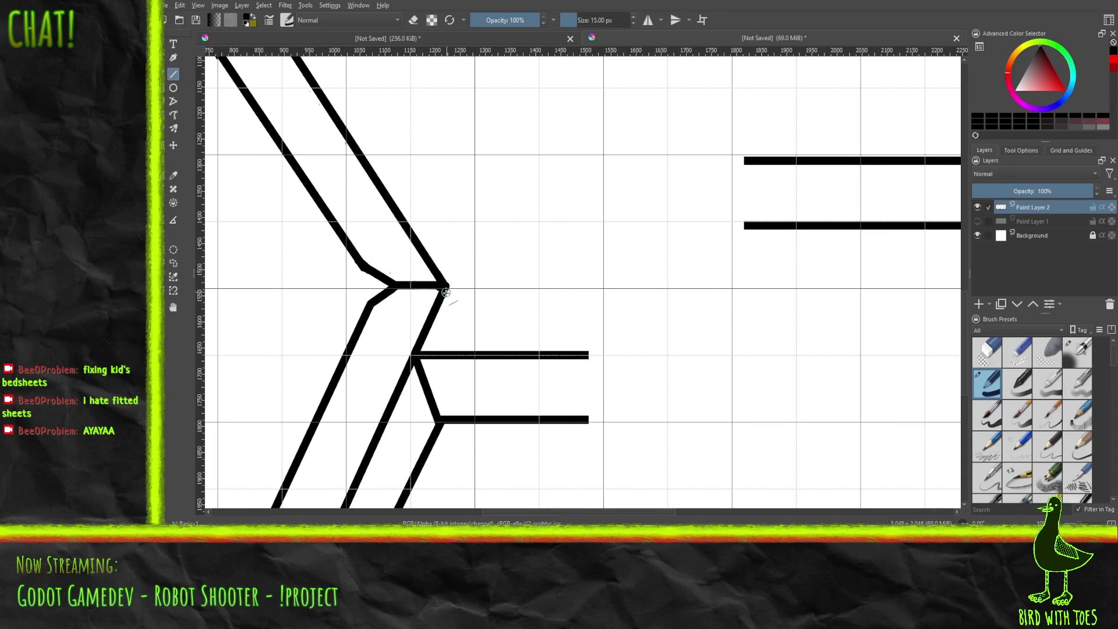
Step: Draw a diagonal from the elbow junction up to the upper piece's height, redoing a misdrawn attempt
mouse_move(431, 321)
mouse_down()
mouse_move(459, 252)
mouse_move(512, 175)
mouse_up()
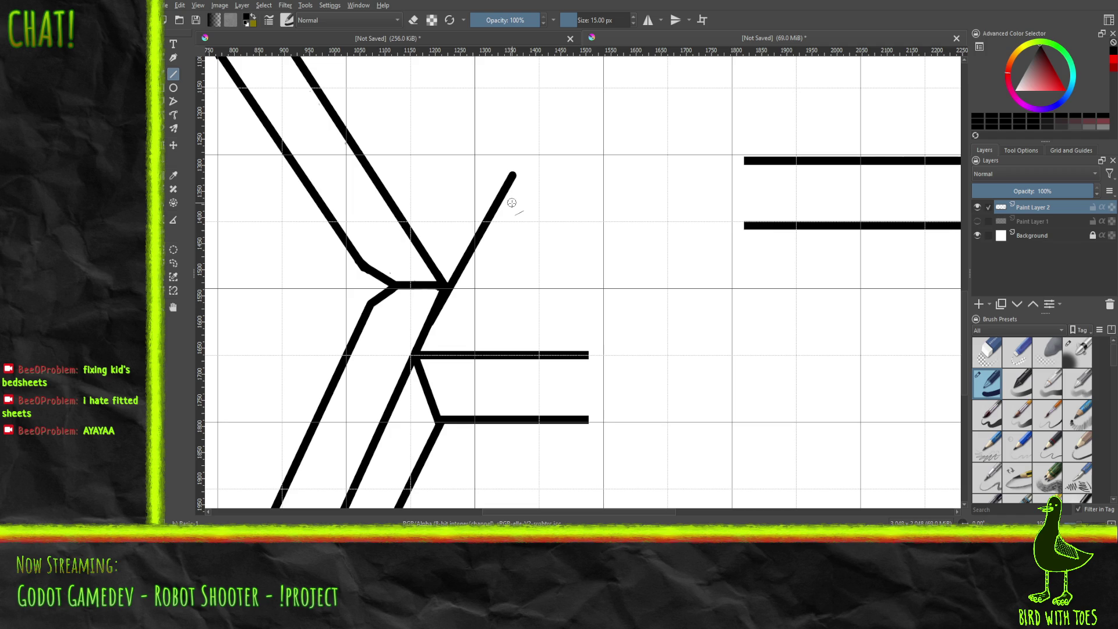
key(ctrl)
key(ctrl+z)
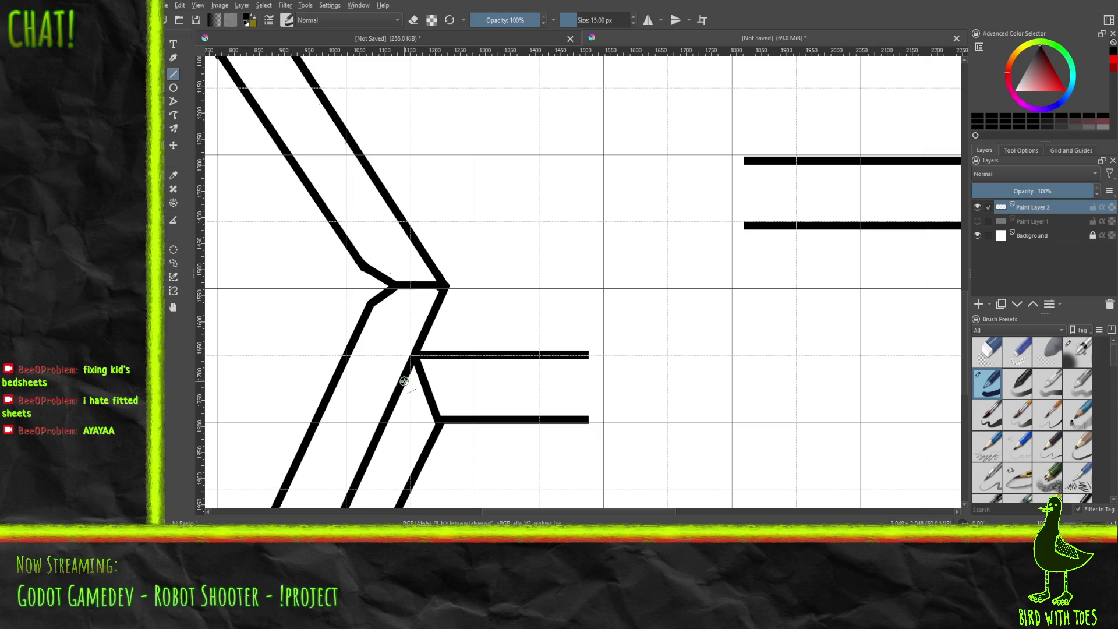
mouse_move(402, 378)
mouse_down()
mouse_move(474, 250)
mouse_move(476, 211)
mouse_move(497, 166)
mouse_up()
drag(498, 164, 507, 156)
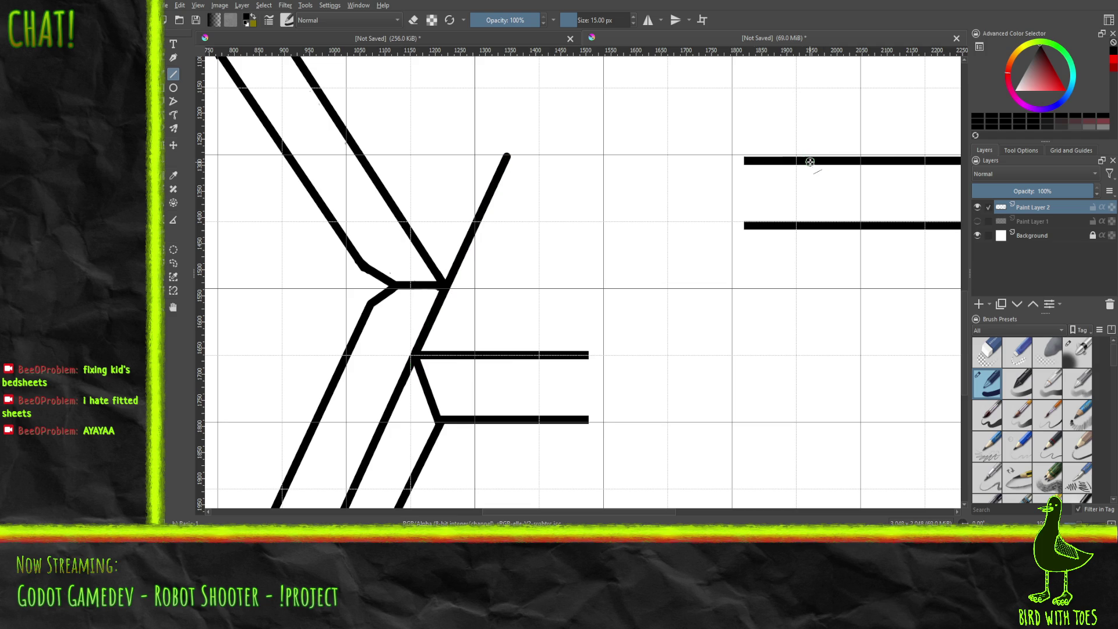
Step: Extend the horizontal piece's top and lower edges left until they meet the diagonal
drag(810, 160, 506, 163)
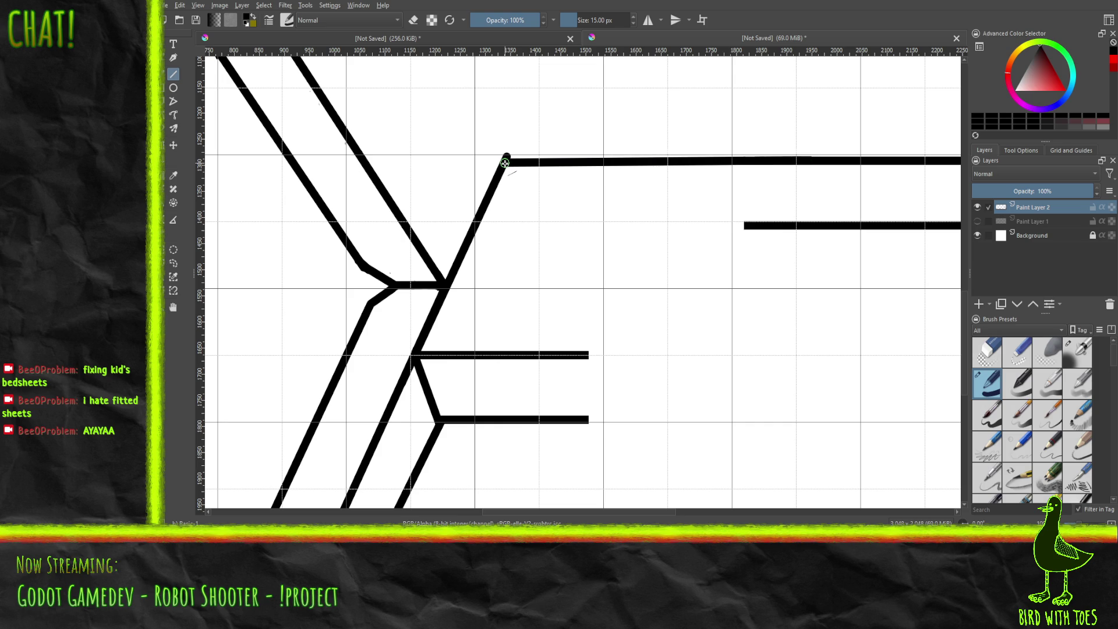
key(ctrl)
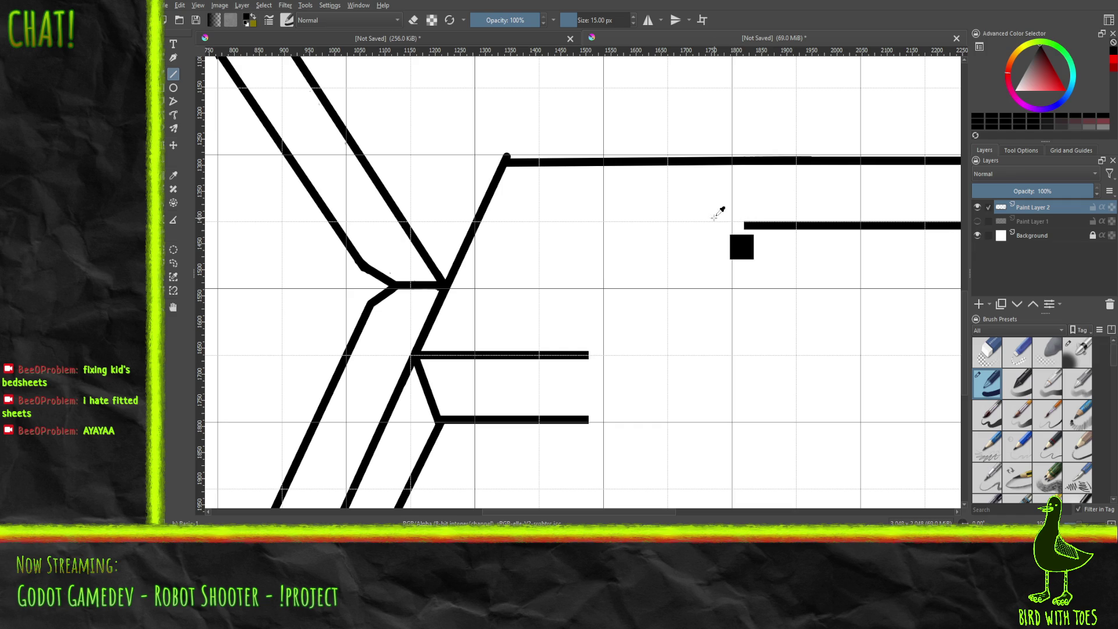
key(ctrl+z)
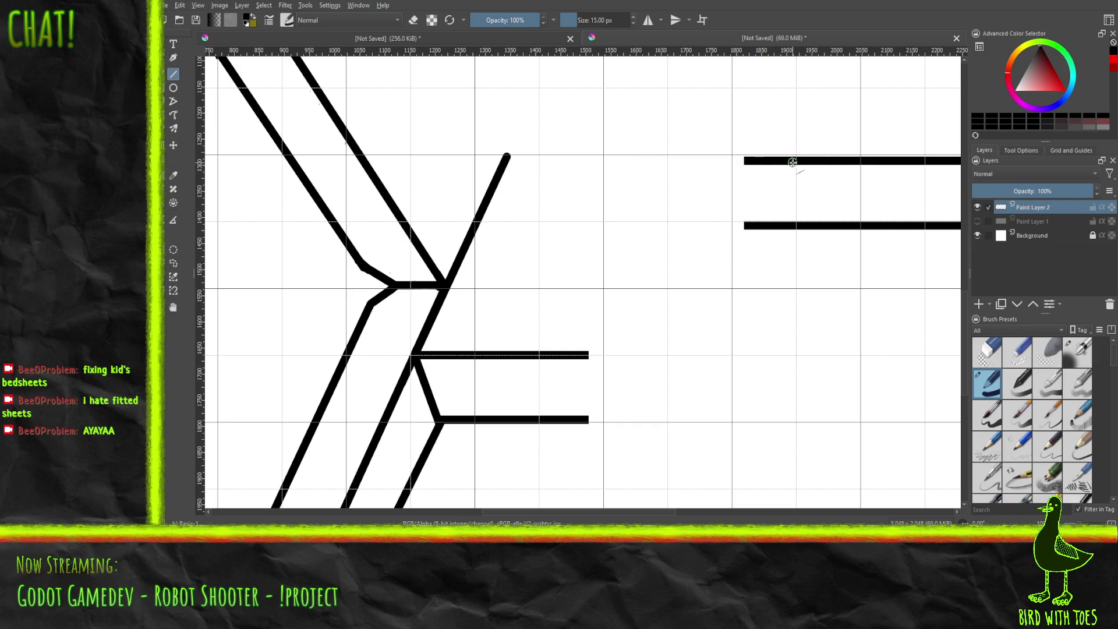
drag(795, 160, 504, 160)
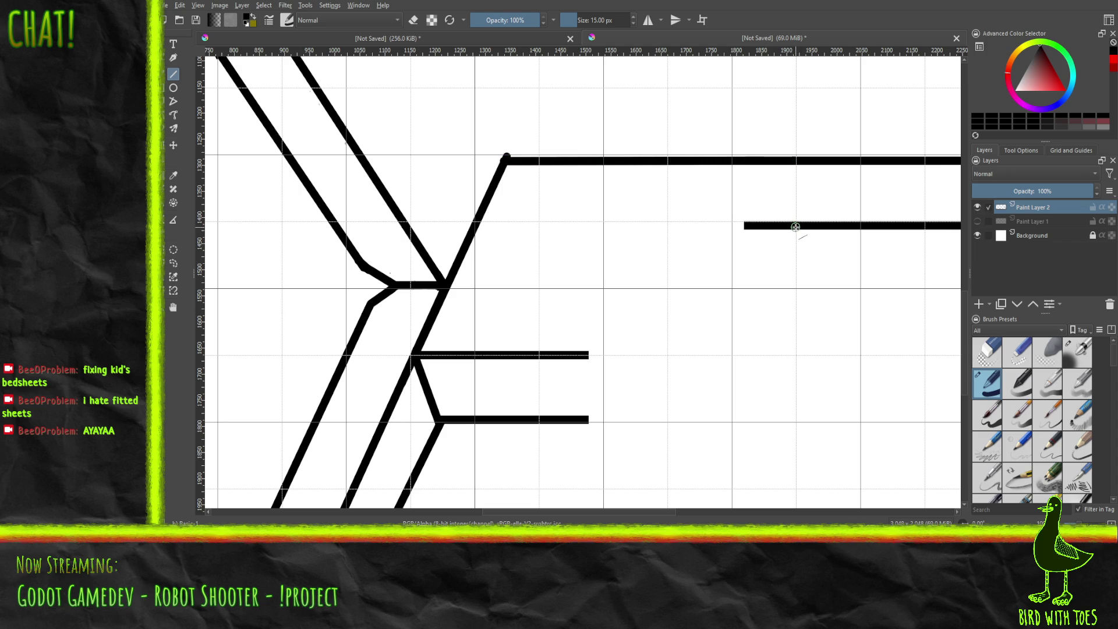
drag(793, 225, 473, 225)
key(ctrl+z)
drag(794, 225, 477, 226)
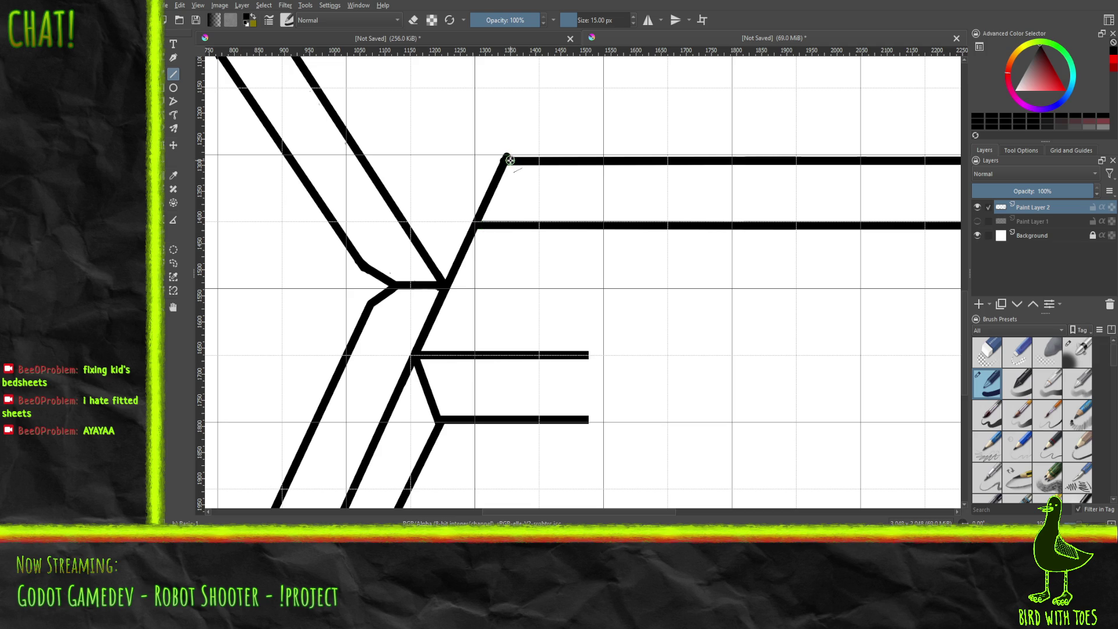
Step: Add a short slant at the top corner and a second parallel diagonal down to the joint
drag(509, 162, 537, 226)
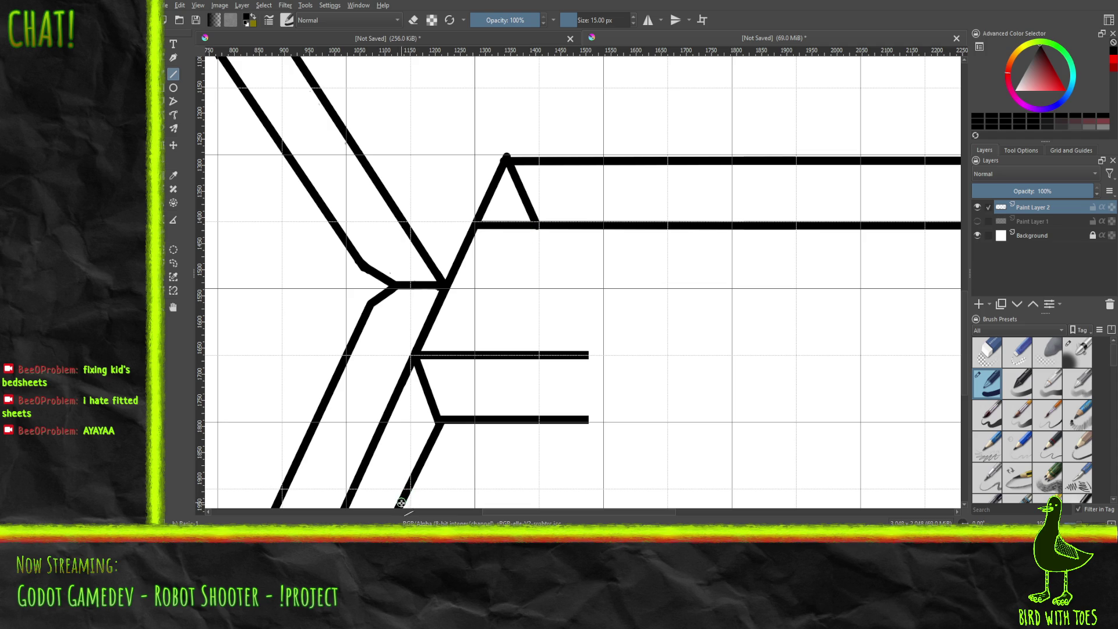
mouse_move(401, 503)
mouse_down()
mouse_move(491, 350)
mouse_move(538, 228)
mouse_up()
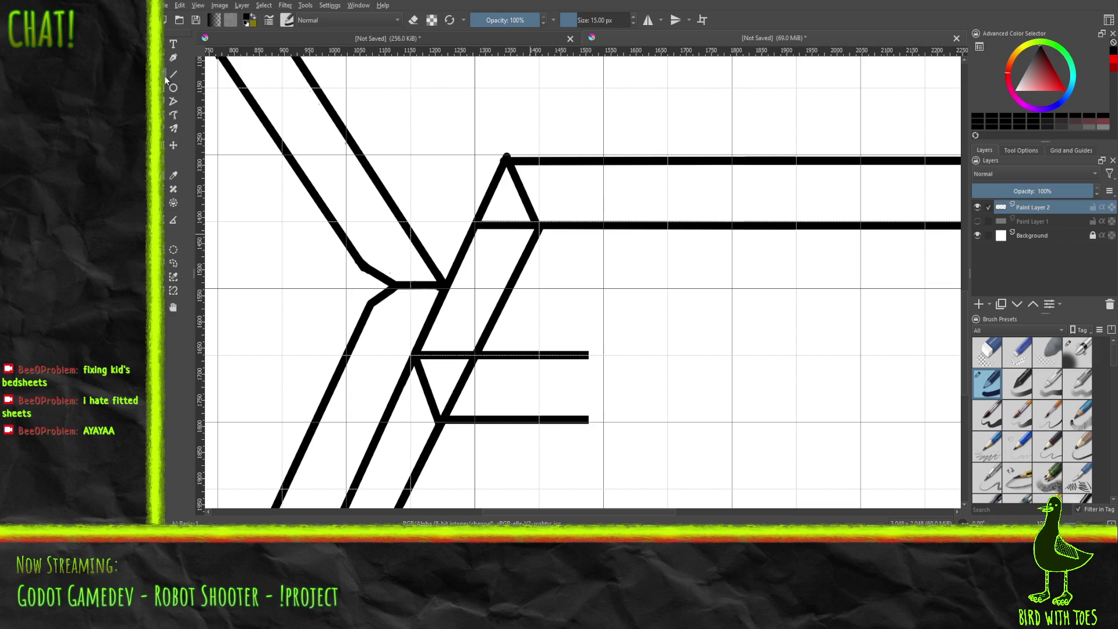
right_click(553, 282)
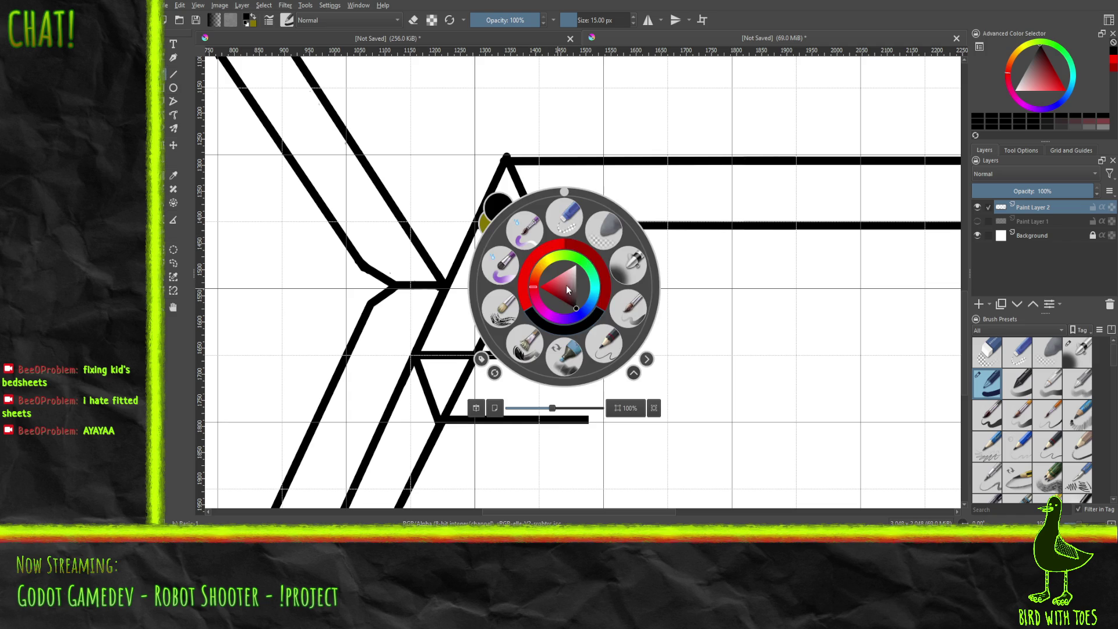
Step: Erase the old lower horizontal lines, the stubs at the joint, and the lower edge's overhang
click(598, 230)
mouse_move(418, 383)
mouse_down()
mouse_move(432, 352)
mouse_move(430, 389)
mouse_move(454, 359)
mouse_up()
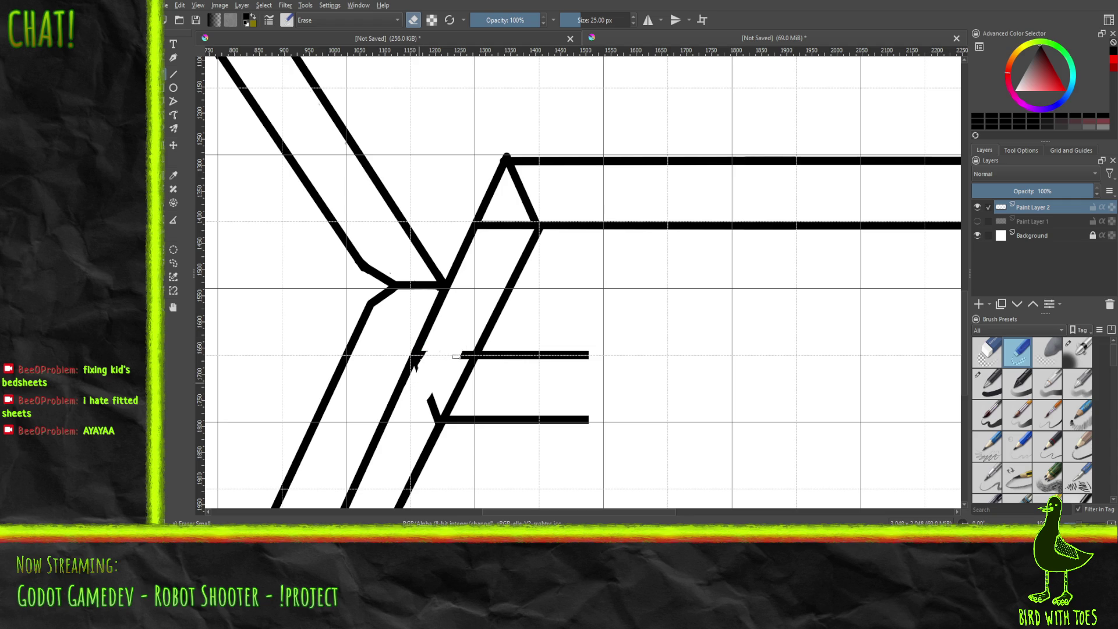
drag(433, 403, 439, 391)
drag(455, 430, 452, 422)
mouse_move(468, 418)
mouse_down()
mouse_move(471, 432)
mouse_move(507, 405)
mouse_move(512, 430)
mouse_move(592, 407)
mouse_up()
mouse_move(575, 366)
mouse_down()
mouse_move(579, 347)
mouse_move(546, 369)
mouse_move(551, 347)
mouse_move(496, 362)
mouse_up()
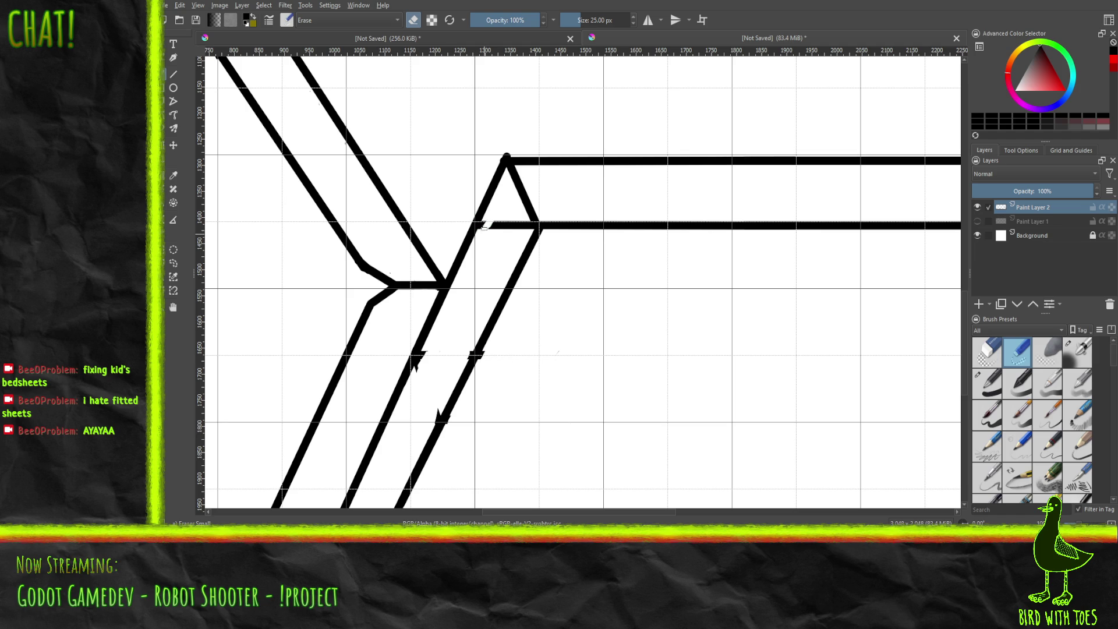
drag(500, 223, 505, 231)
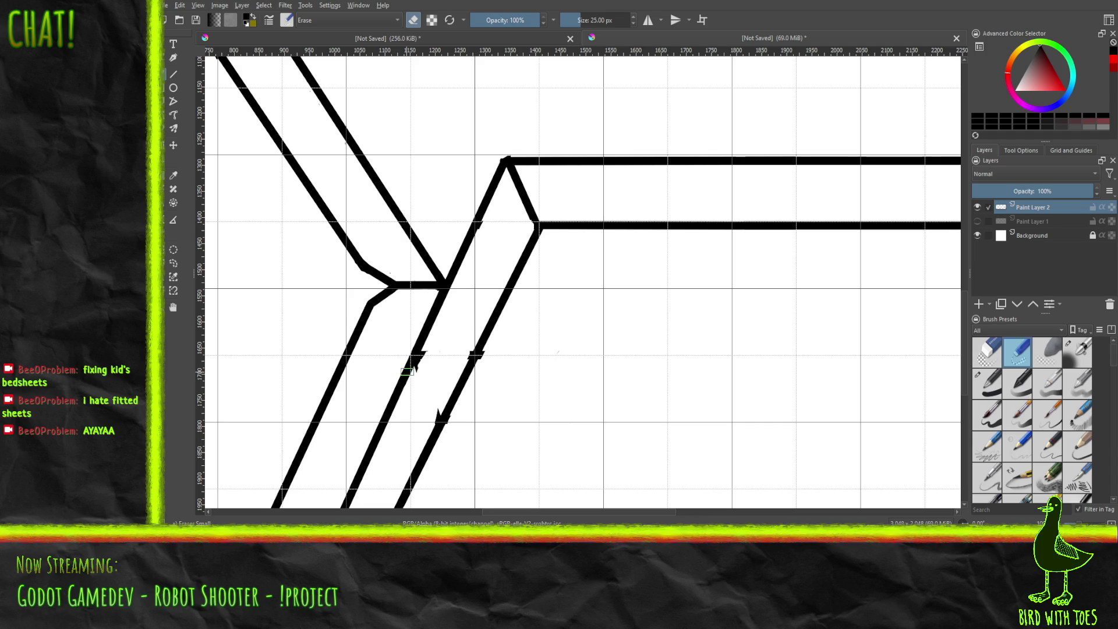
Step: Zoom in and erase the spike beside the lower stroke and the block protruding from the right stroke
scroll(415, 370, up, 3)
scroll(415, 370, up, 3)
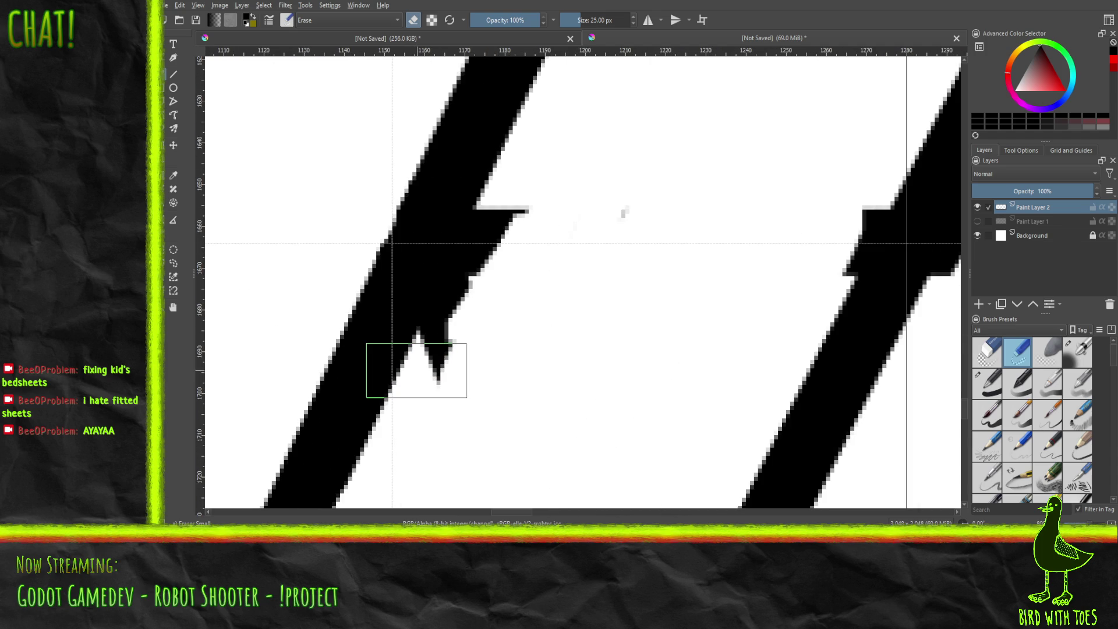
mouse_move(579, 219)
mouse_down()
mouse_move(604, 219)
mouse_move(516, 207)
mouse_move(443, 359)
mouse_move(504, 213)
mouse_up()
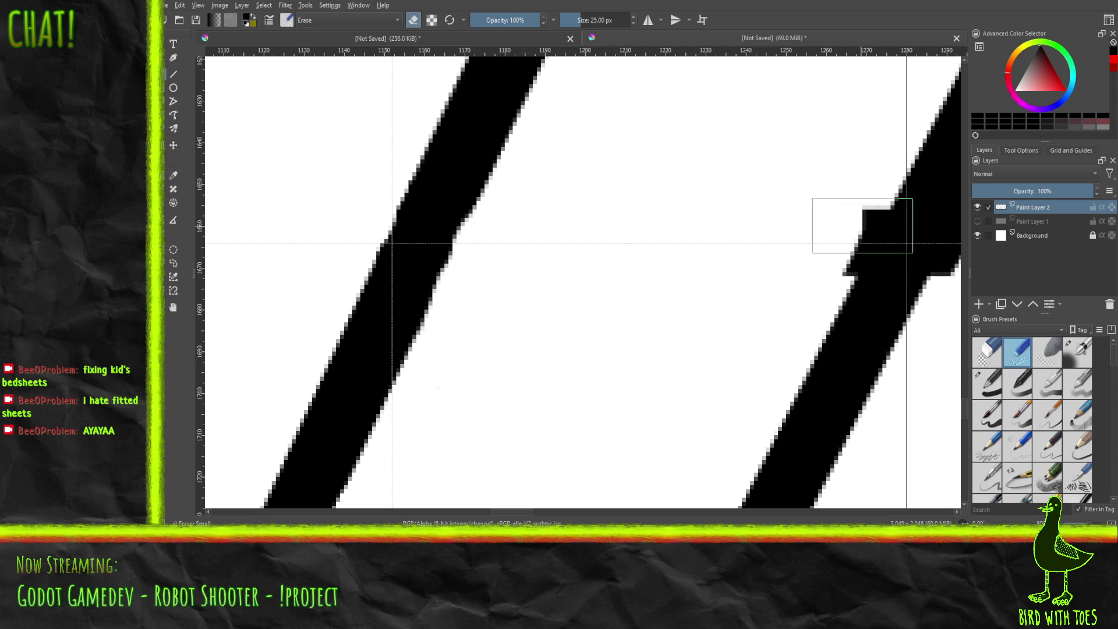
mouse_move(837, 191)
mouse_down()
mouse_move(861, 210)
mouse_move(866, 202)
mouse_move(826, 267)
mouse_move(836, 262)
mouse_up()
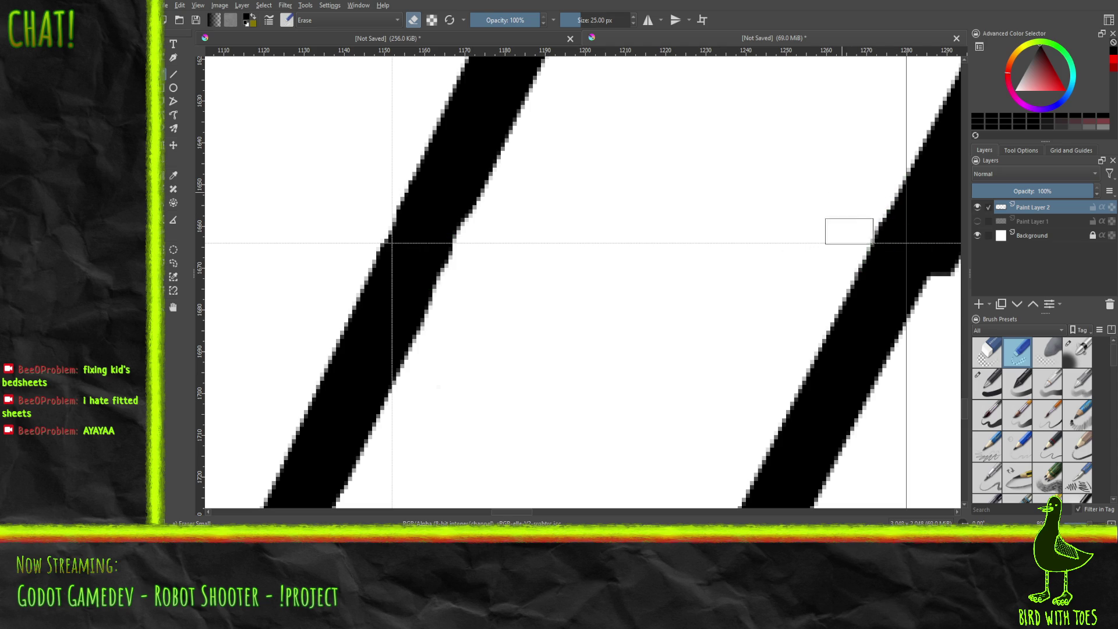
click(332, 513)
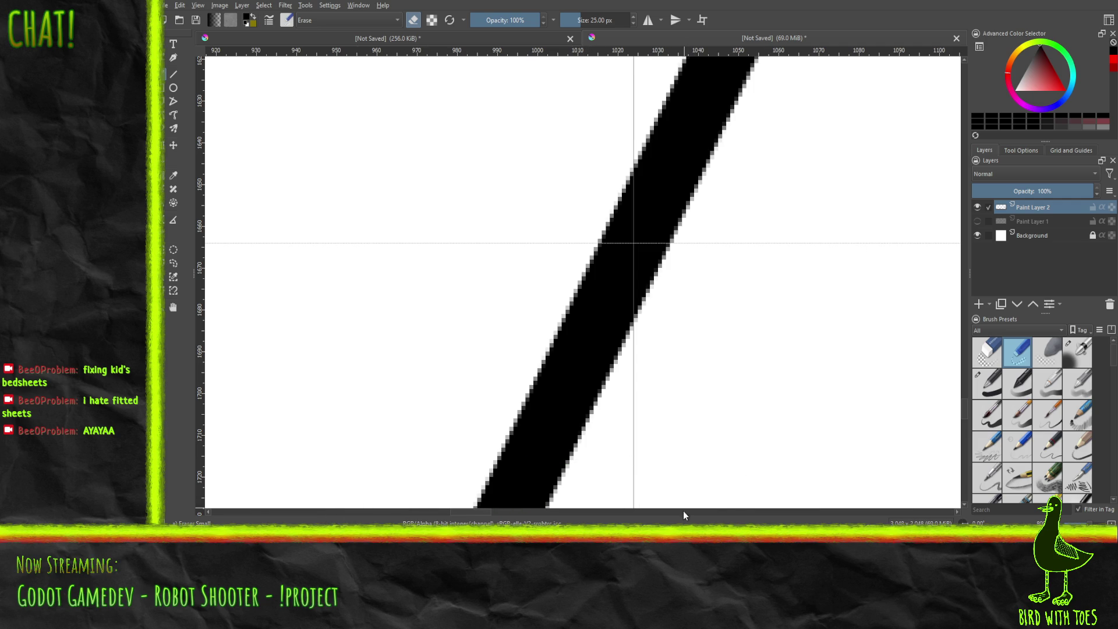
click(684, 512)
click(684, 512)
click(671, 512)
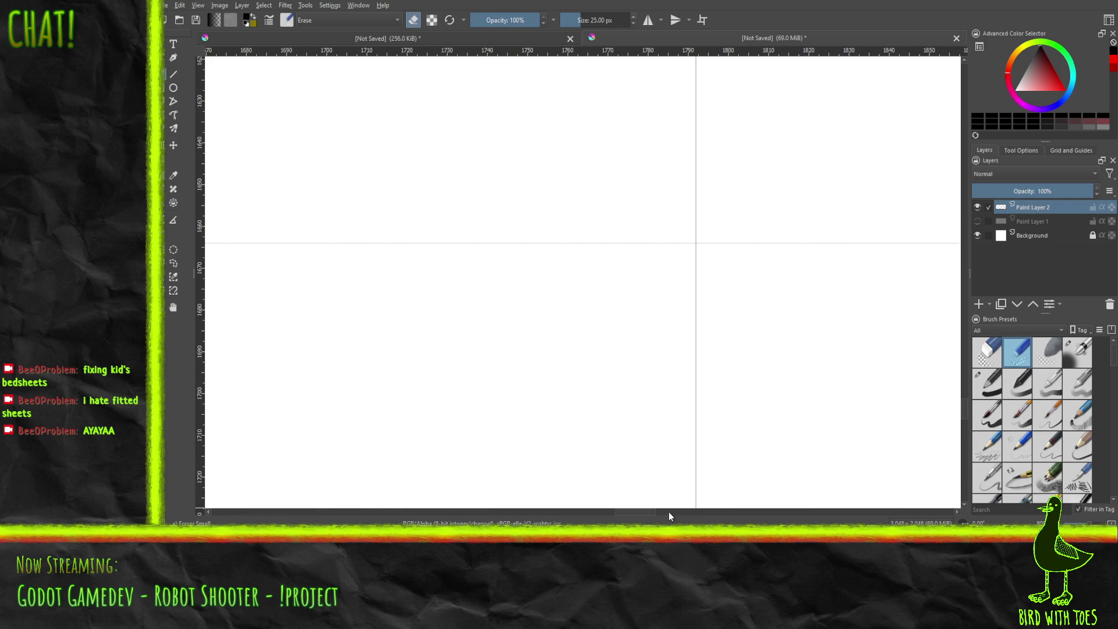
drag(629, 515, 524, 515)
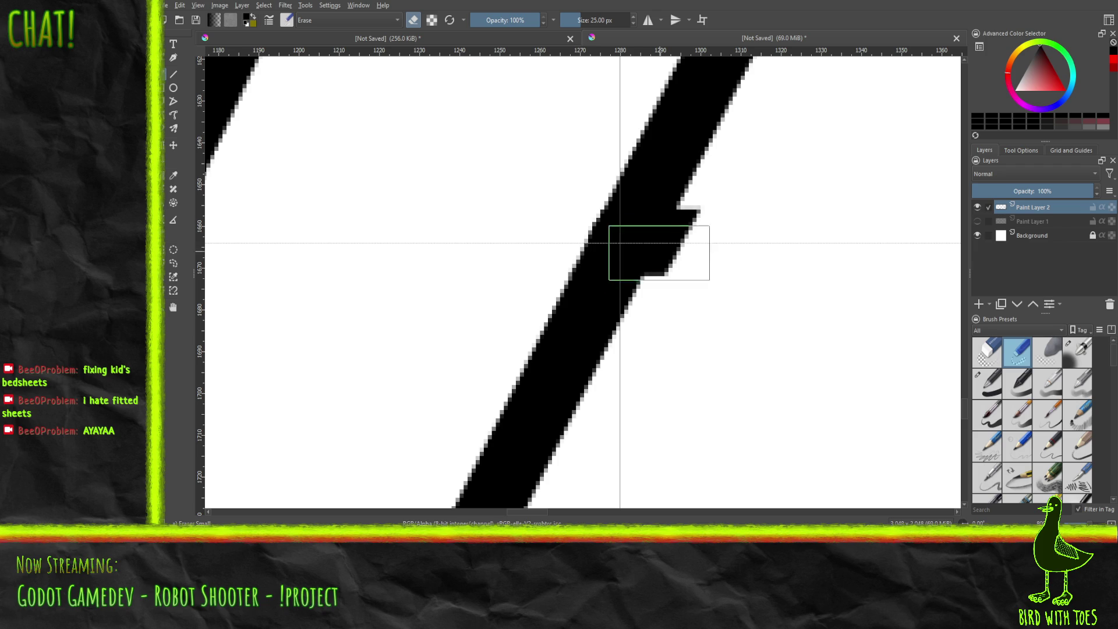
Step: Erase the notch on the stroke's right edge and the thin spike sticking up from it
mouse_move(657, 279)
mouse_down()
mouse_move(697, 209)
mouse_move(663, 276)
mouse_up()
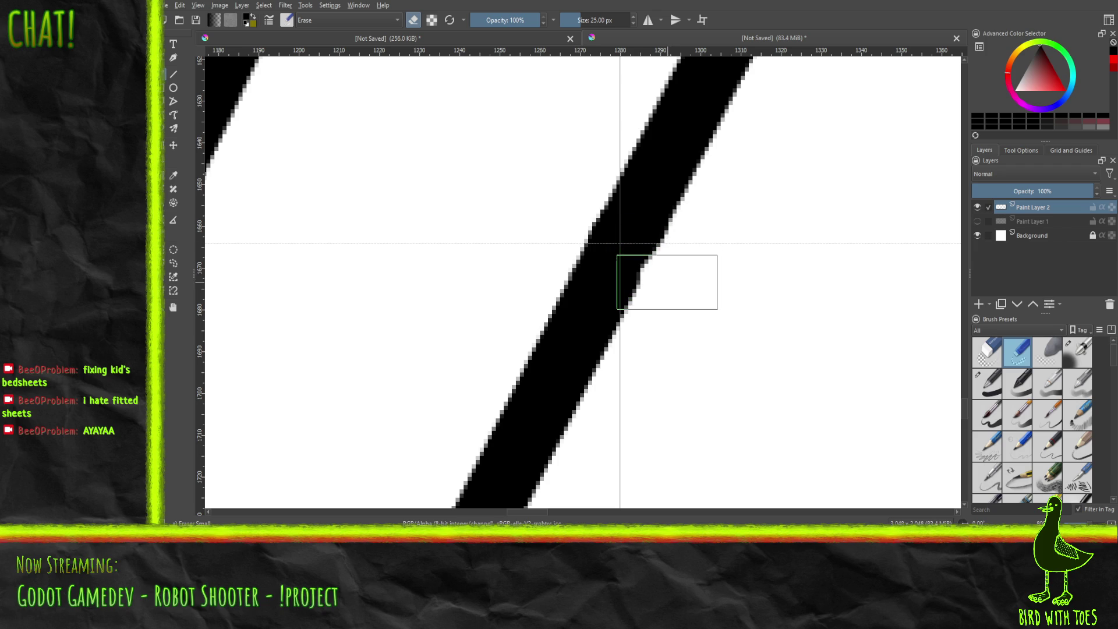
key(ctrl+z)
mouse_move(655, 281)
mouse_down()
mouse_move(698, 214)
mouse_move(671, 269)
mouse_move(678, 256)
mouse_up()
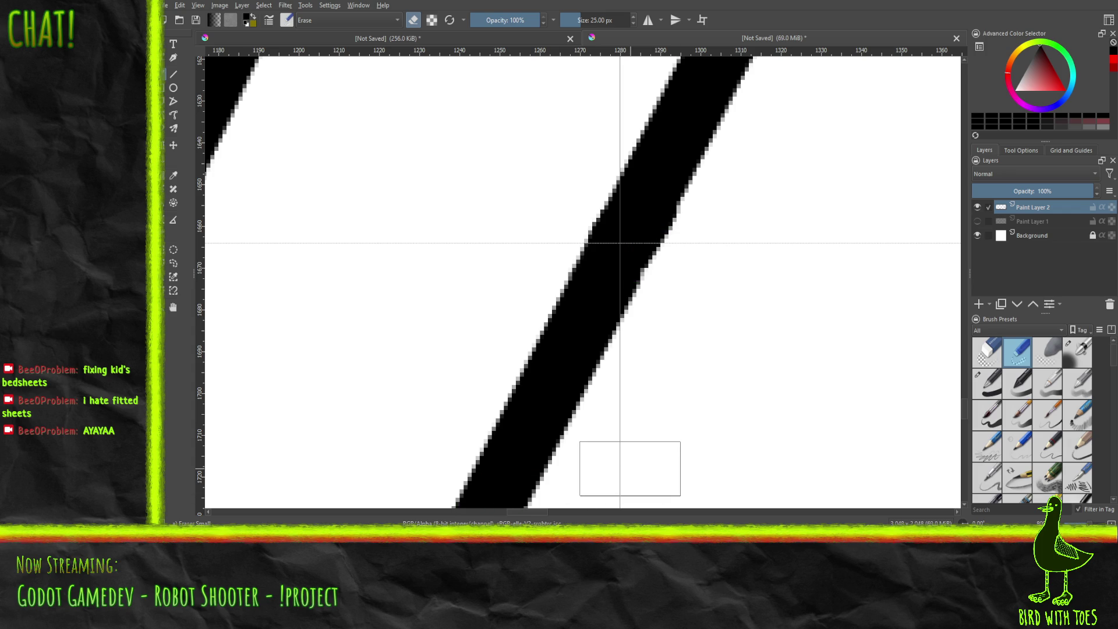
scroll(624, 400, down, 5)
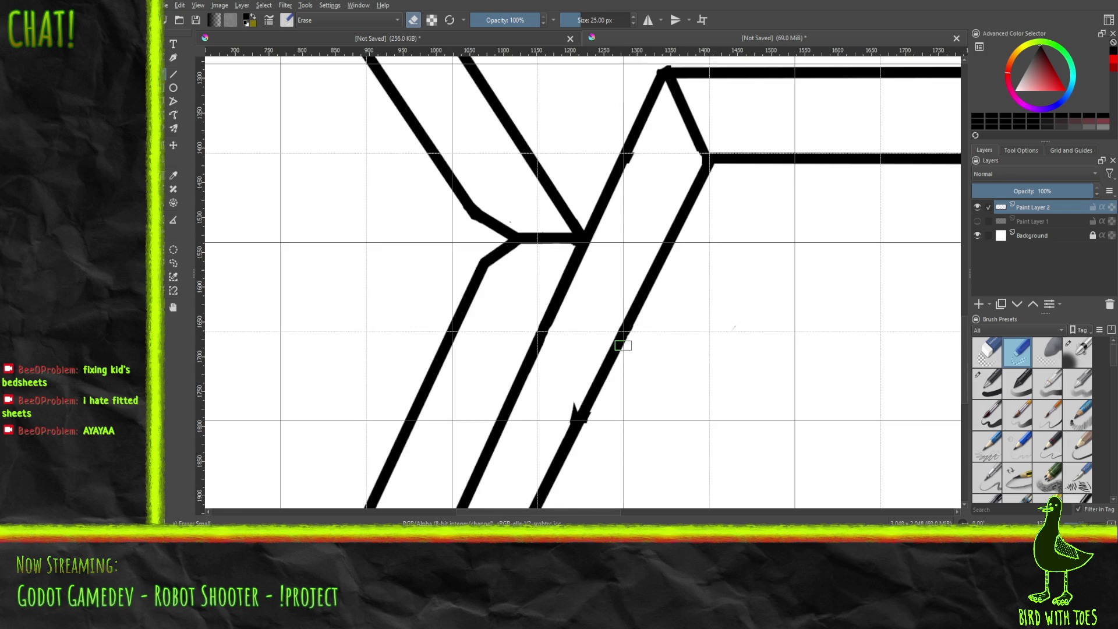
scroll(584, 421, up, 5)
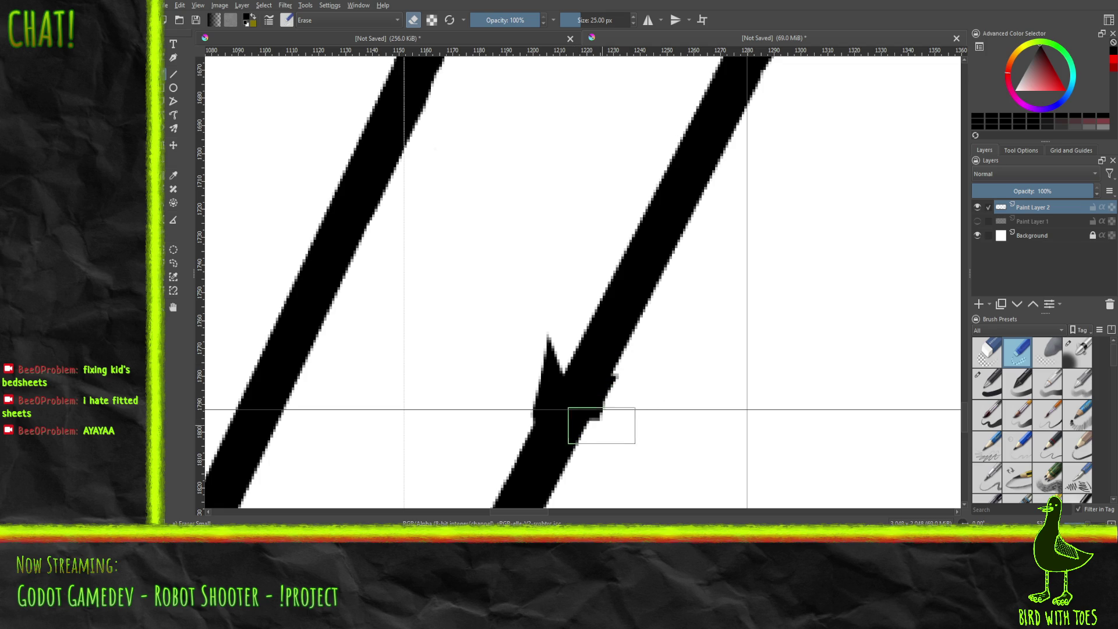
click(601, 419)
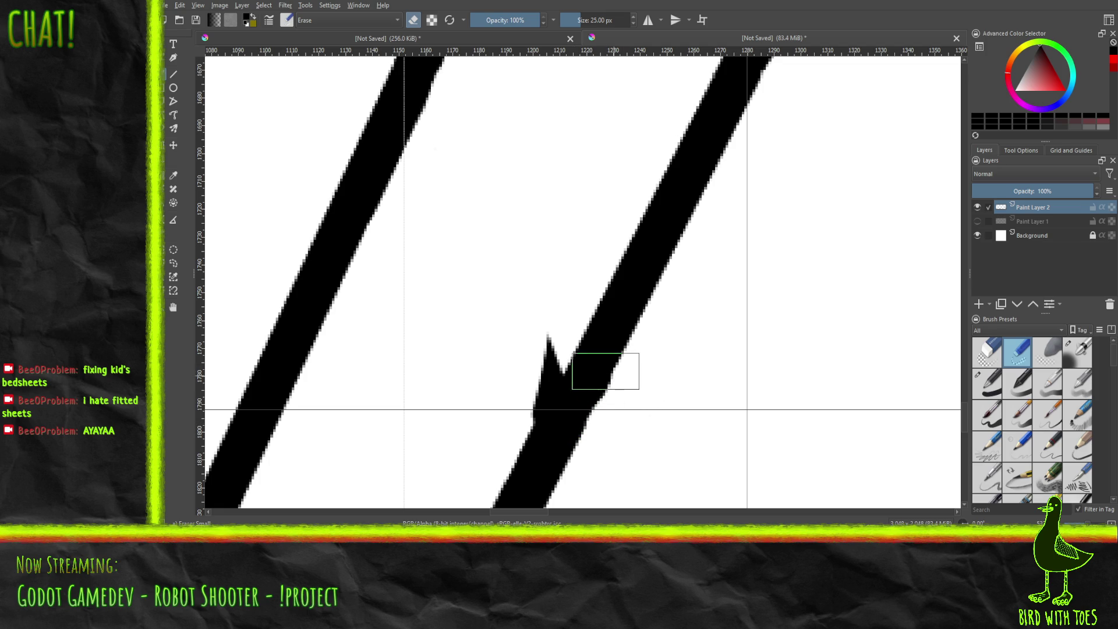
mouse_move(517, 365)
mouse_down()
mouse_move(549, 338)
mouse_move(547, 379)
mouse_move(524, 425)
mouse_up()
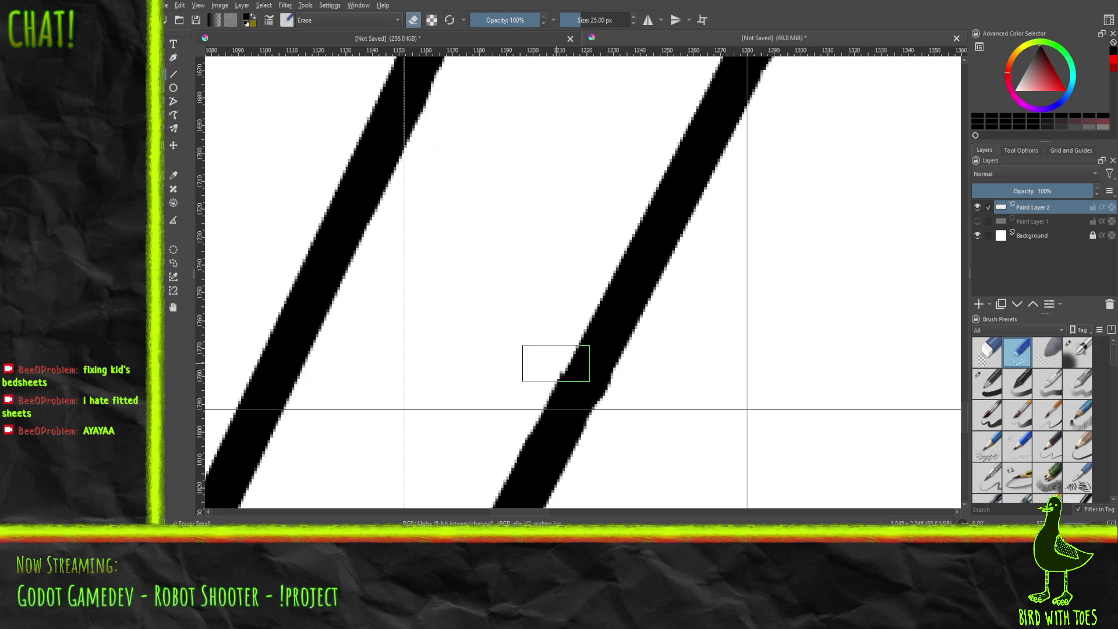
scroll(556, 364, down, 7)
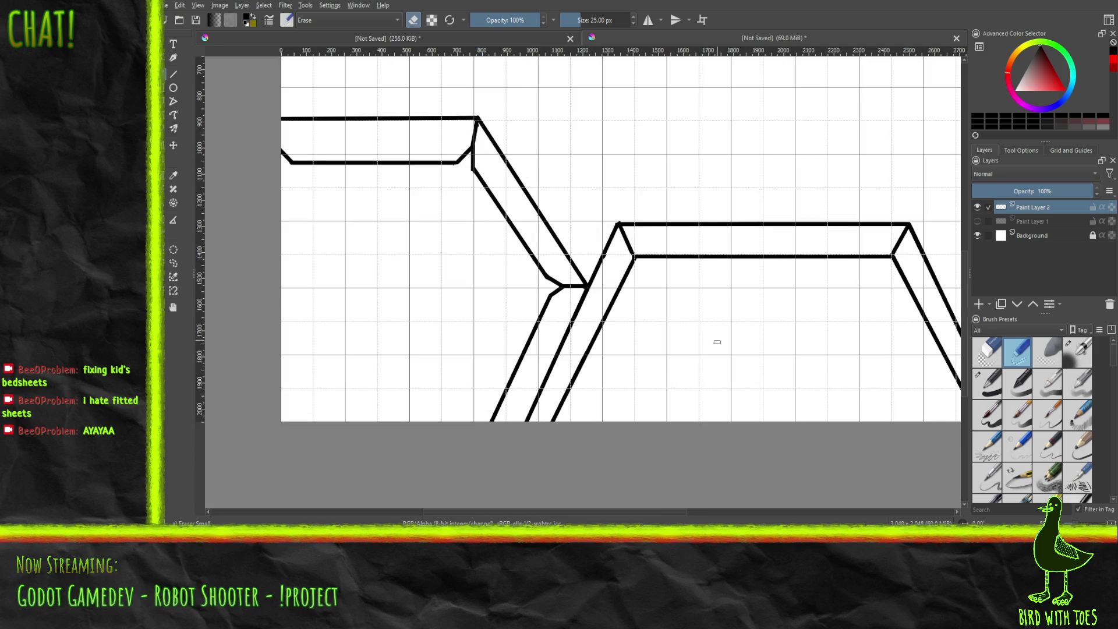
Step: Bring the beam and left joint into view and erase part of the middle diagonal stroke
mouse_move(728, 349)
mouse_down()
mouse_move(561, 341)
mouse_move(529, 364)
mouse_move(422, 376)
mouse_move(489, 439)
mouse_move(540, 448)
mouse_move(581, 394)
mouse_up()
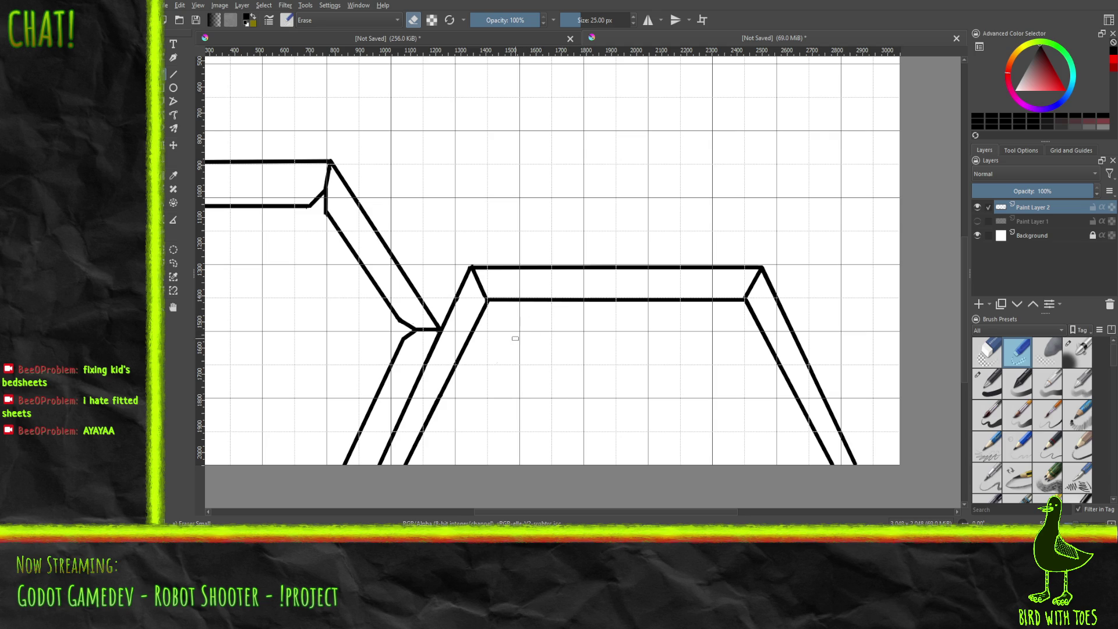
mouse_move(442, 350)
mouse_down()
mouse_move(530, 400)
mouse_move(648, 409)
mouse_move(341, 351)
mouse_move(419, 389)
mouse_up()
scroll(352, 357, down, 5)
scroll(357, 367, up, 3)
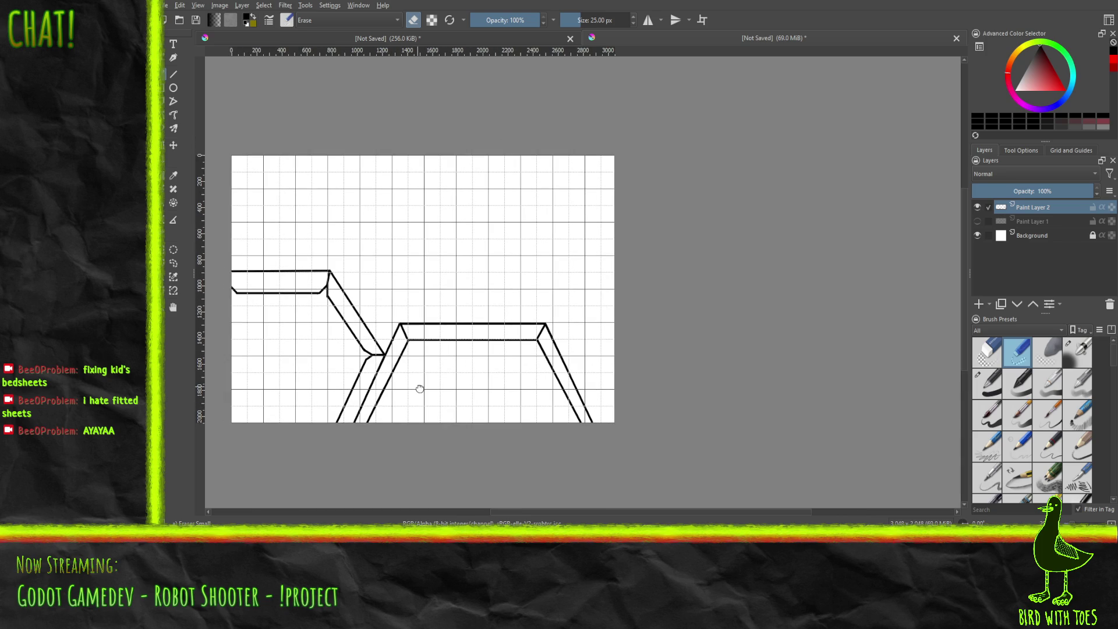
scroll(419, 358, up, 4)
scroll(417, 357, down, 1)
mouse_move(417, 357)
mouse_down()
mouse_move(511, 379)
mouse_move(357, 352)
mouse_up()
scroll(360, 348, up, 2)
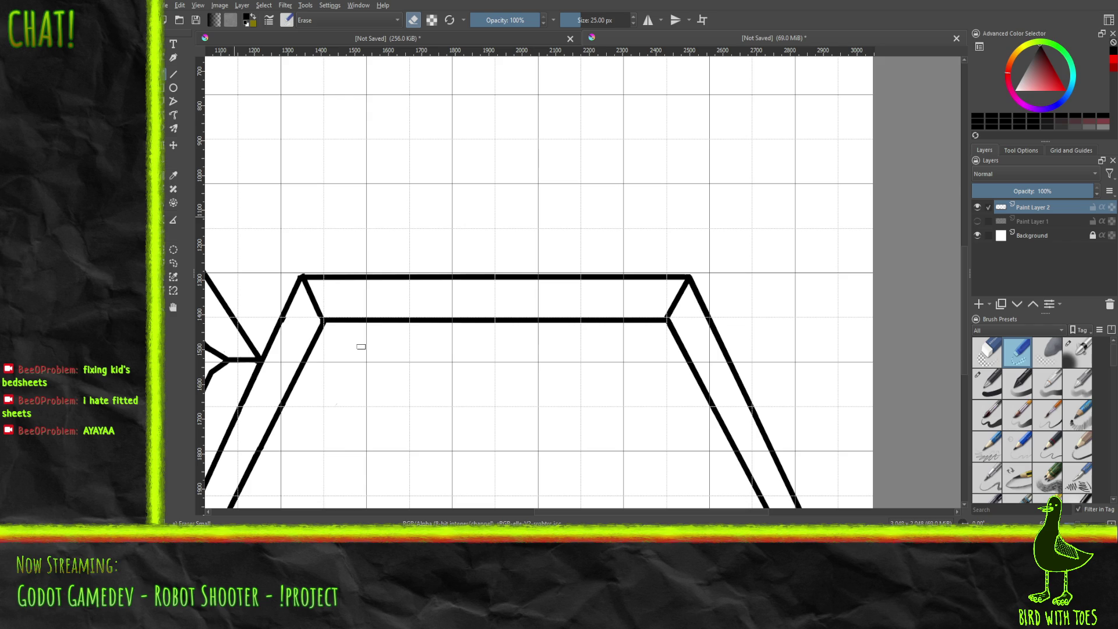
drag(361, 346, 454, 315)
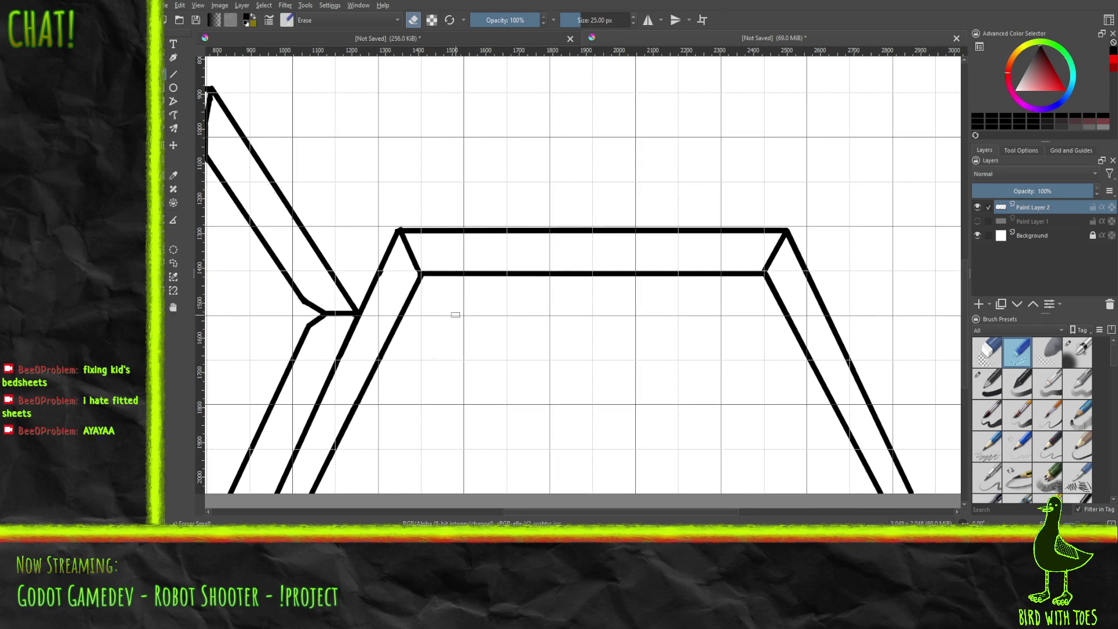
drag(337, 448, 425, 272)
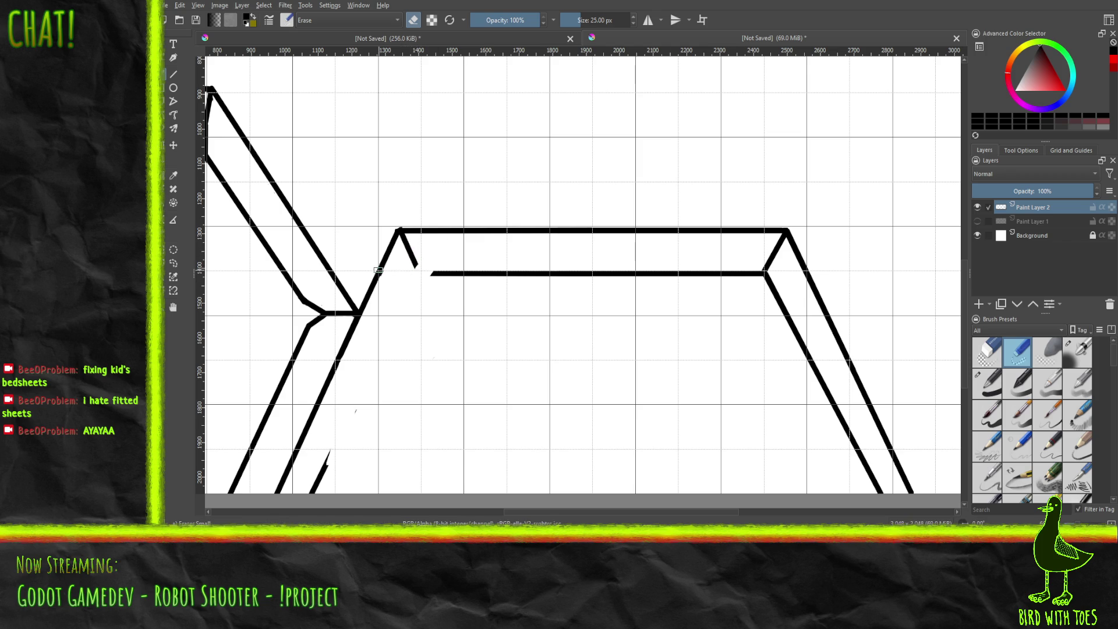
Step: Erase the beam's inner left corner line and top outline, including the leftover dash at the left
mouse_move(379, 269)
mouse_down()
mouse_move(431, 231)
mouse_move(780, 229)
mouse_move(784, 243)
mouse_move(765, 265)
mouse_move(795, 257)
mouse_move(768, 263)
mouse_move(786, 256)
mouse_up()
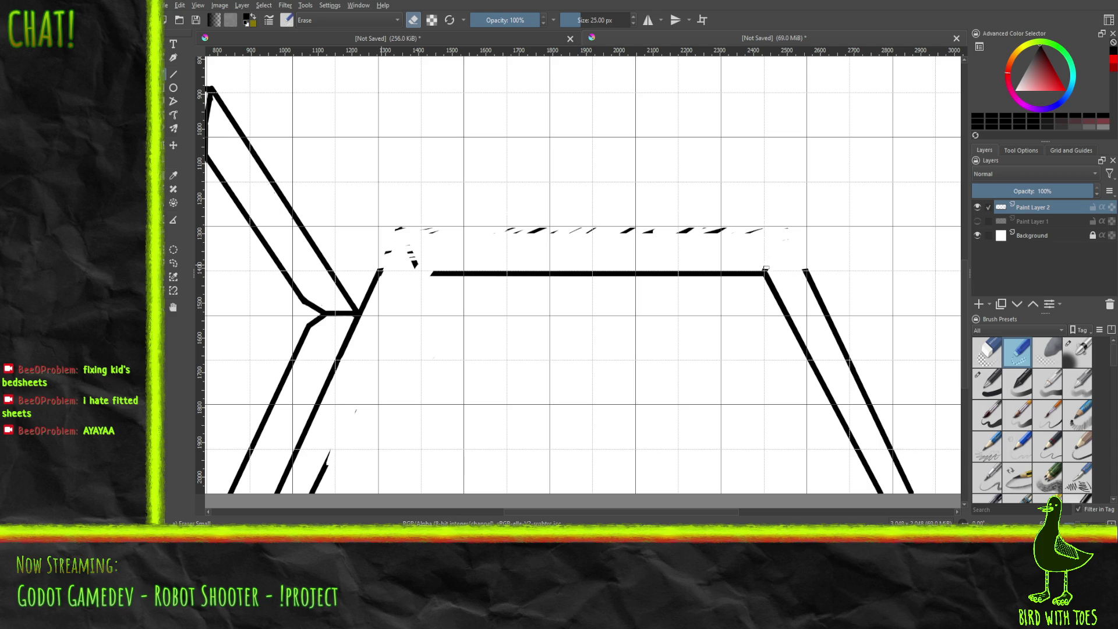
drag(735, 229, 528, 231)
click(414, 260)
drag(391, 229, 405, 229)
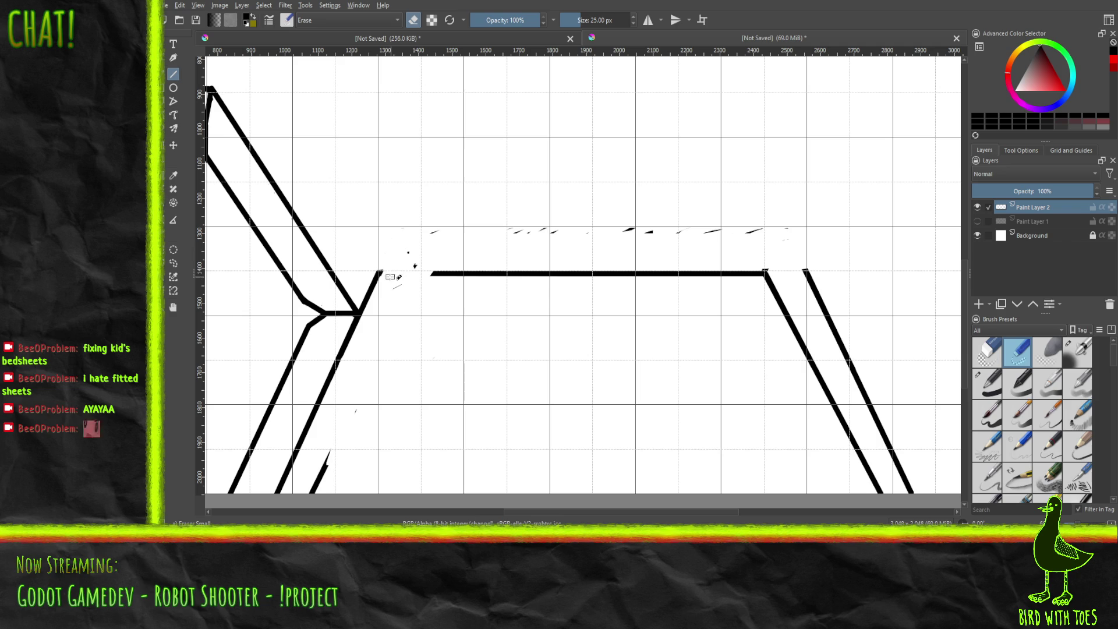
Step: Bring up the pop-up brush and colour palette over the beam
right_click(406, 205)
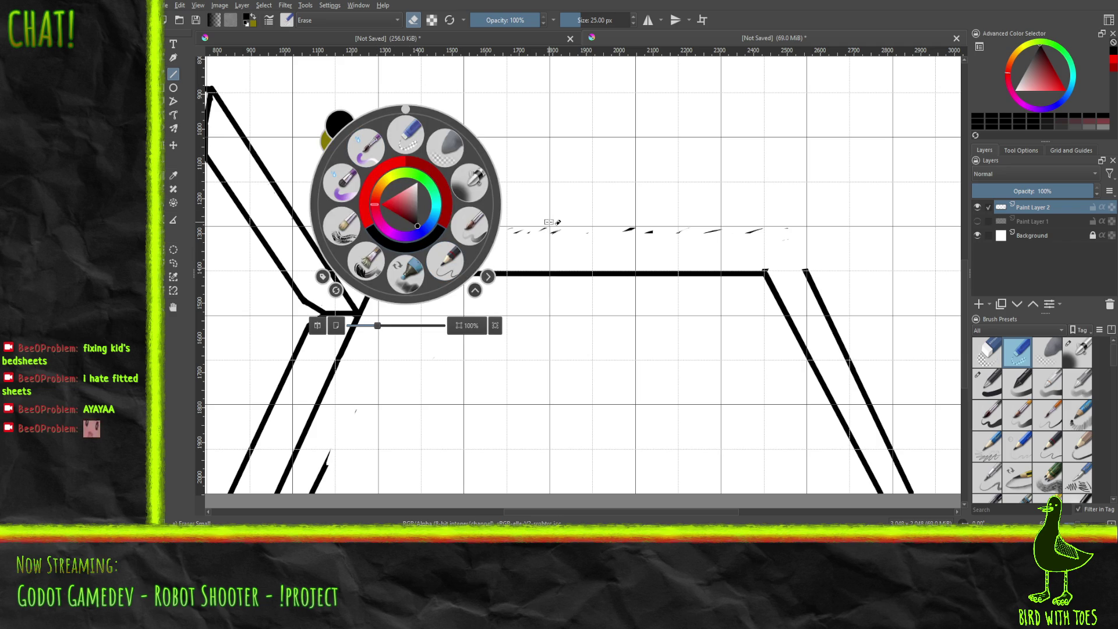
Step: With the Basic brush, draw two straight horizontal lines along the beam's top and just below it
click(1001, 389)
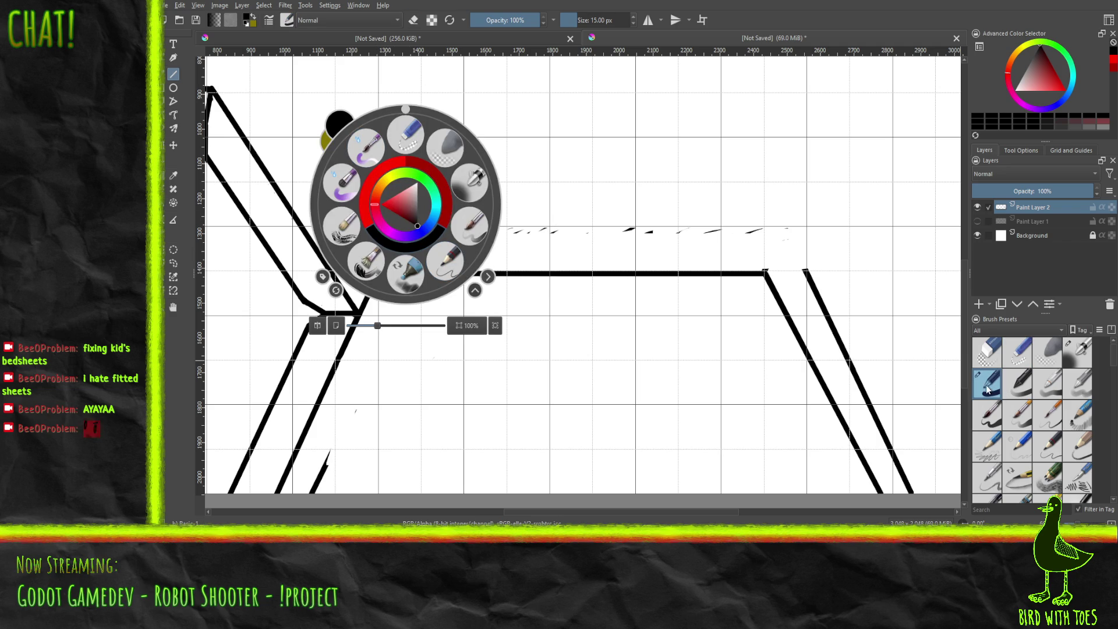
click(925, 360)
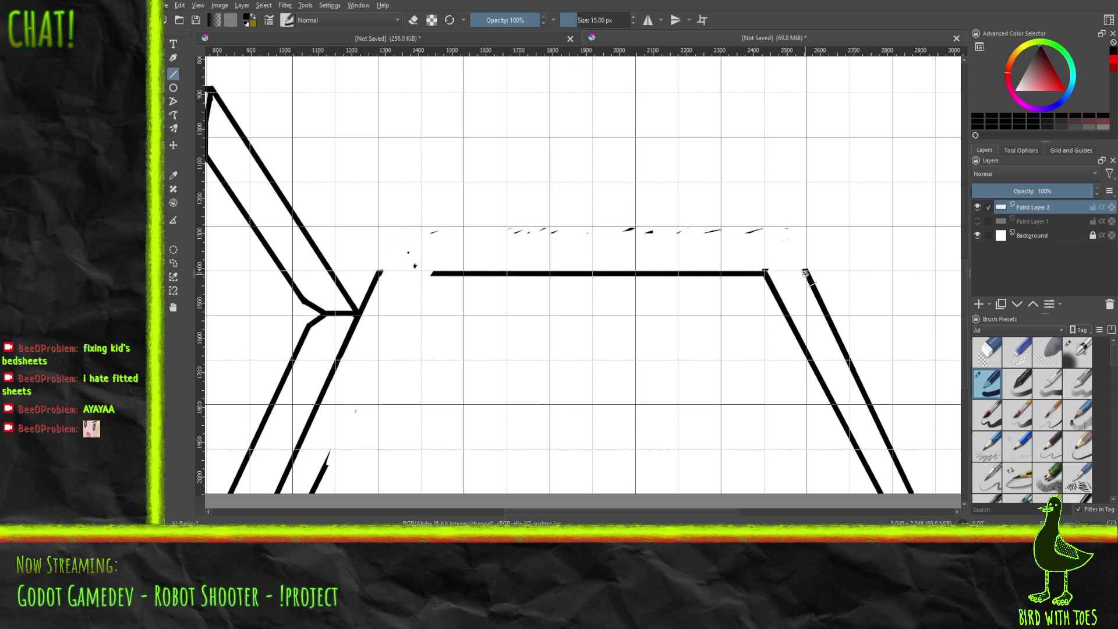
mouse_move(805, 272)
mouse_down()
mouse_move(446, 286)
mouse_move(378, 273)
mouse_up()
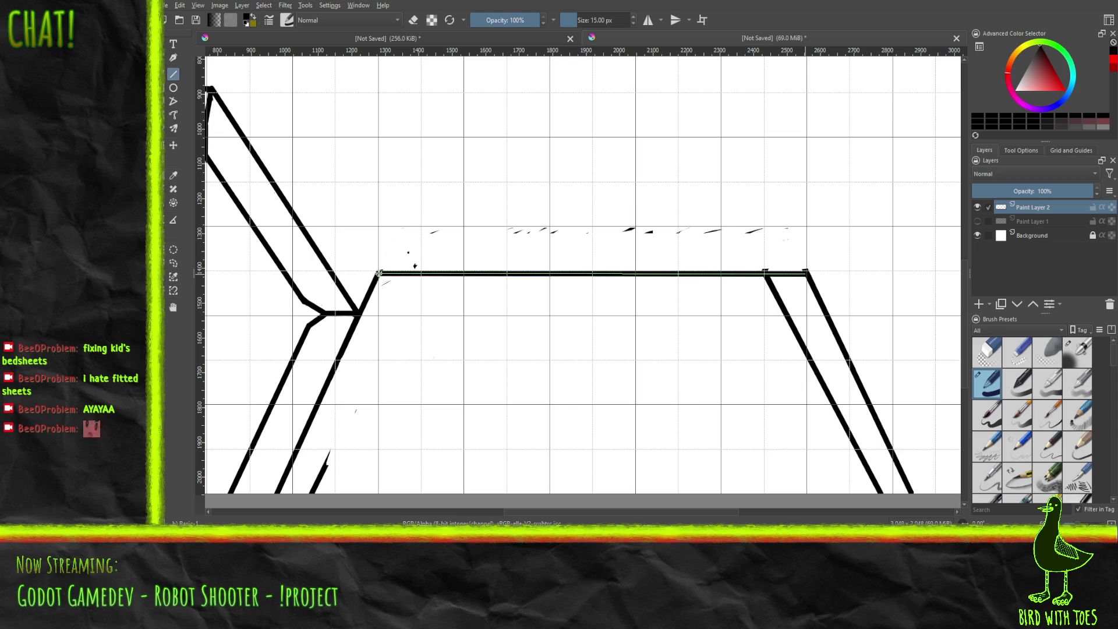
drag(379, 272, 378, 272)
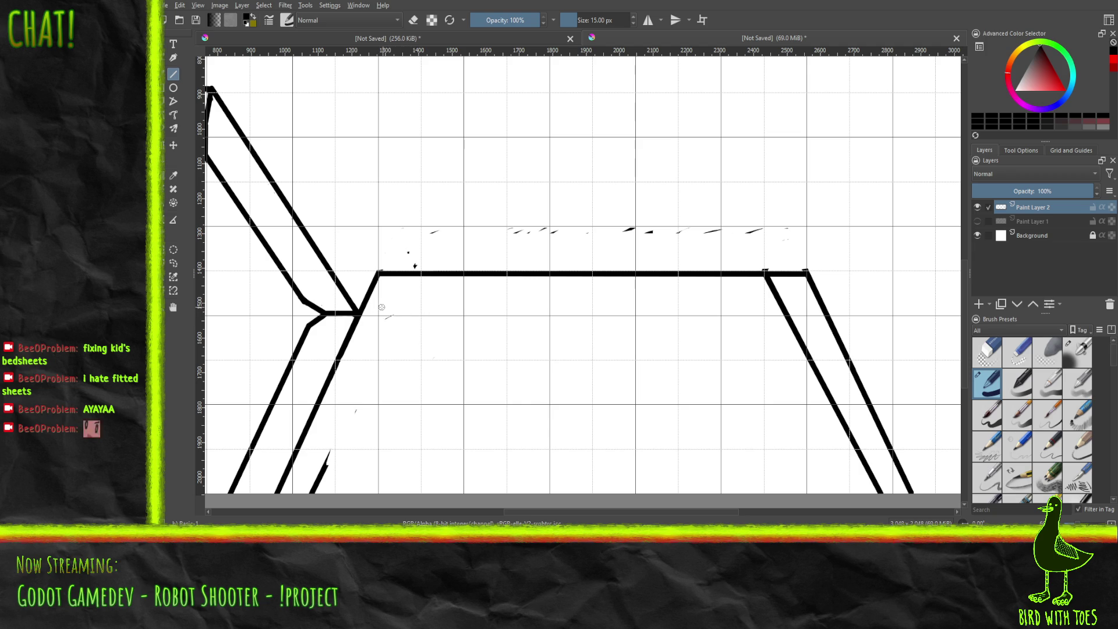
drag(379, 305, 787, 304)
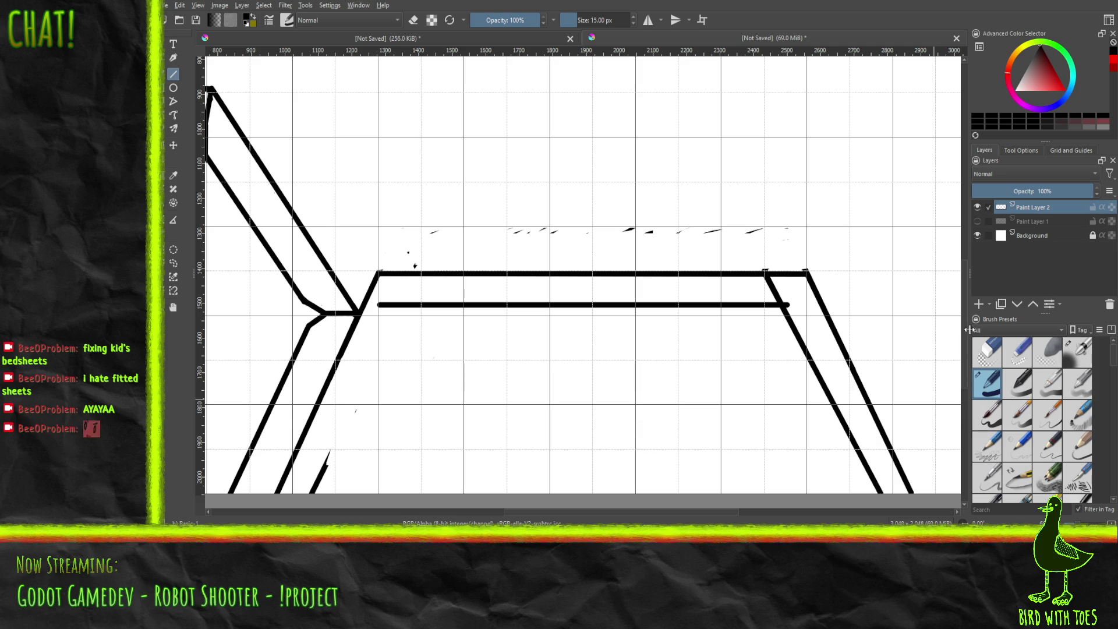
click(964, 504)
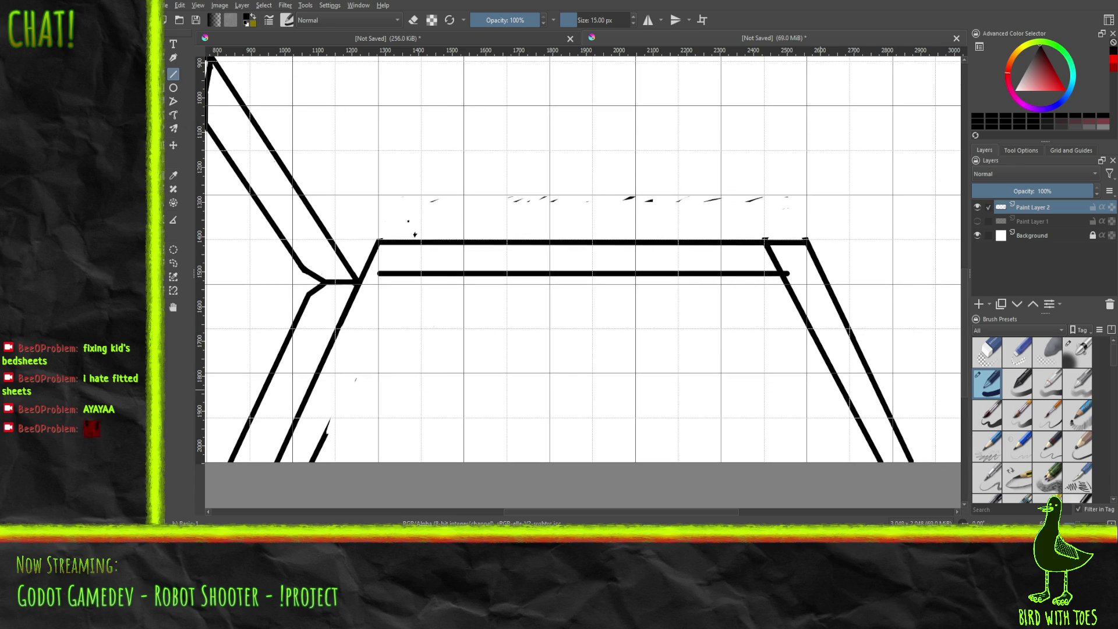
Step: With a 50 px eraser, remove the inner right diagonal, stray marks and specks, and a short stub
click(988, 355)
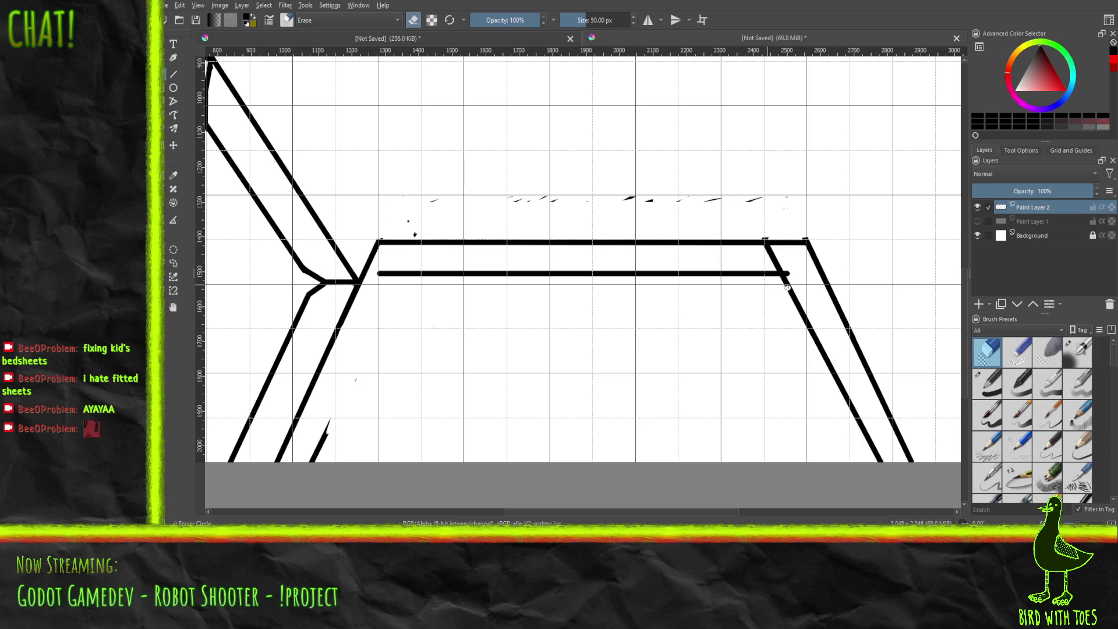
drag(785, 282, 884, 460)
mouse_move(324, 415)
mouse_down()
mouse_move(311, 457)
mouse_move(347, 395)
mouse_move(343, 407)
mouse_up()
mouse_move(423, 217)
mouse_down()
mouse_move(431, 205)
mouse_move(794, 197)
mouse_up()
drag(417, 220, 416, 233)
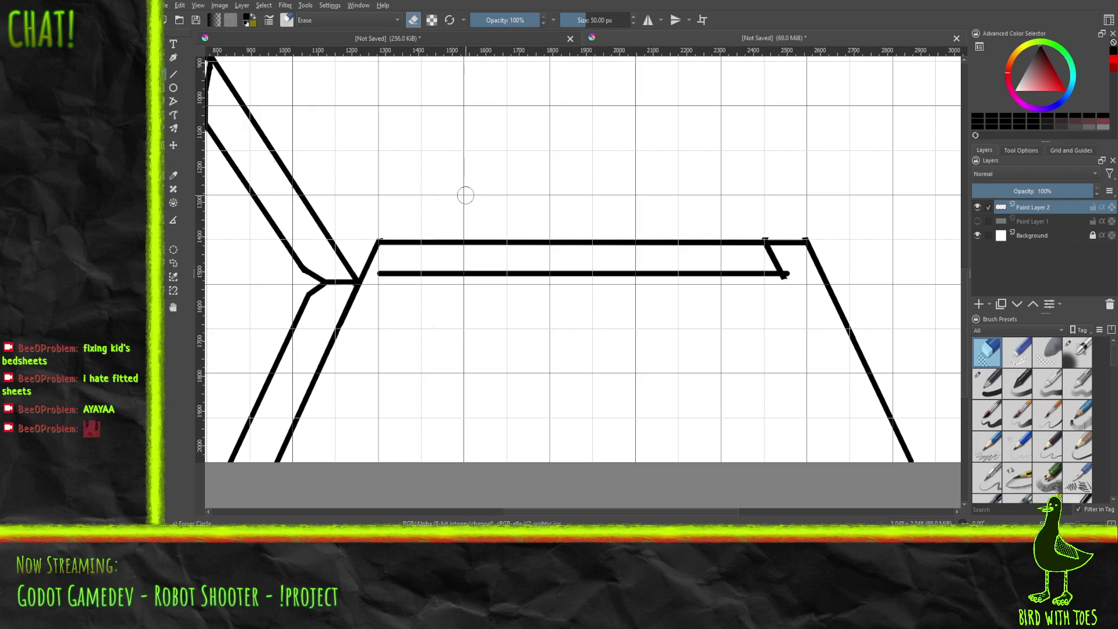
mouse_move(761, 250)
mouse_down()
mouse_move(779, 265)
mouse_move(765, 255)
mouse_up()
Step: With the Basic ink brush, draw inner diagonals at both bar ends plus short joins to the upper corners
click(992, 380)
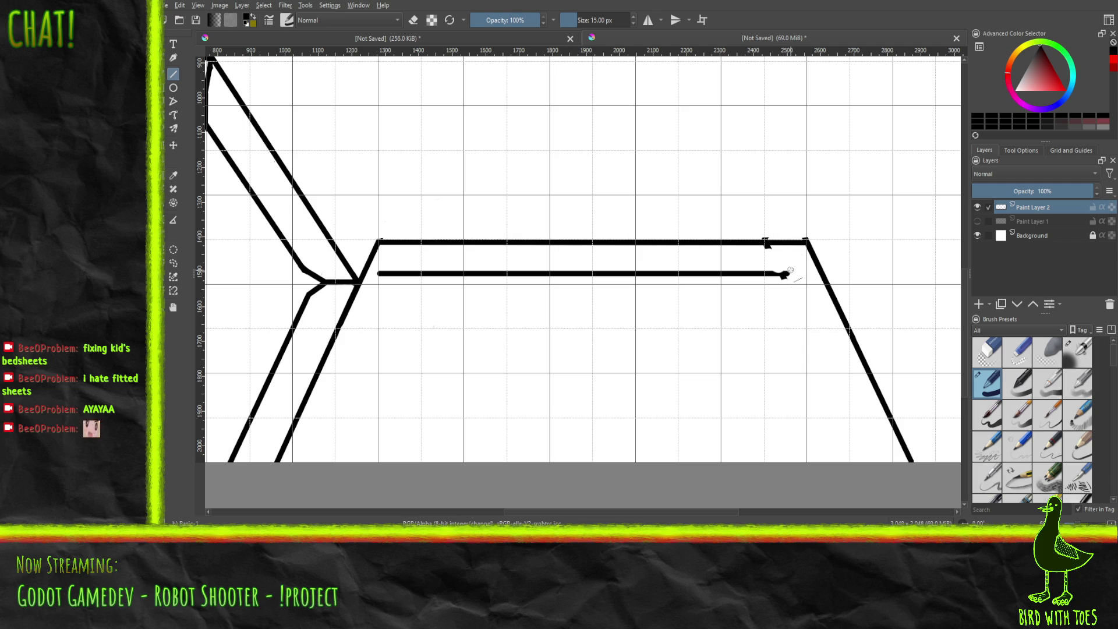
drag(786, 275, 806, 243)
drag(786, 276, 887, 463)
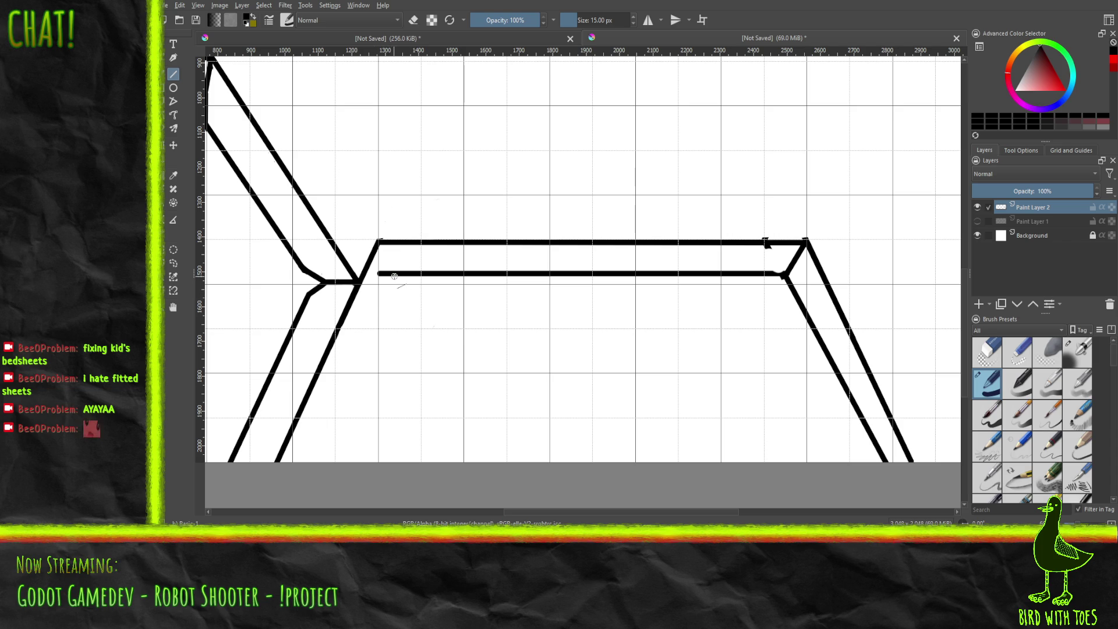
drag(396, 273, 306, 461)
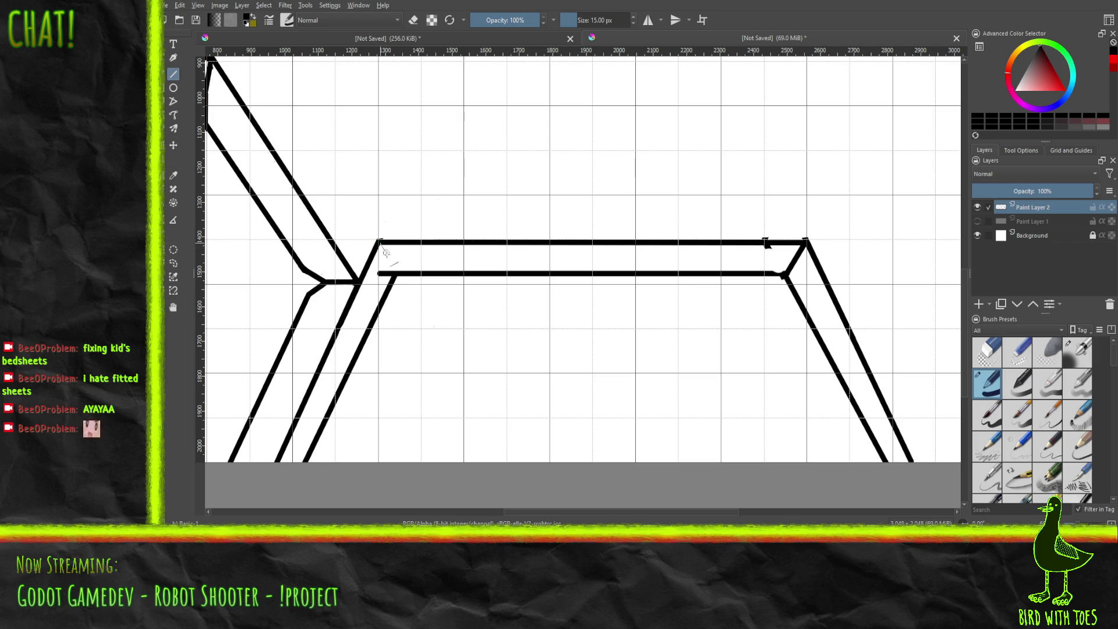
drag(380, 243, 397, 271)
Step: Erase the black notch below the lower junction with the small eraser from the pop-up palette
right_click(502, 359)
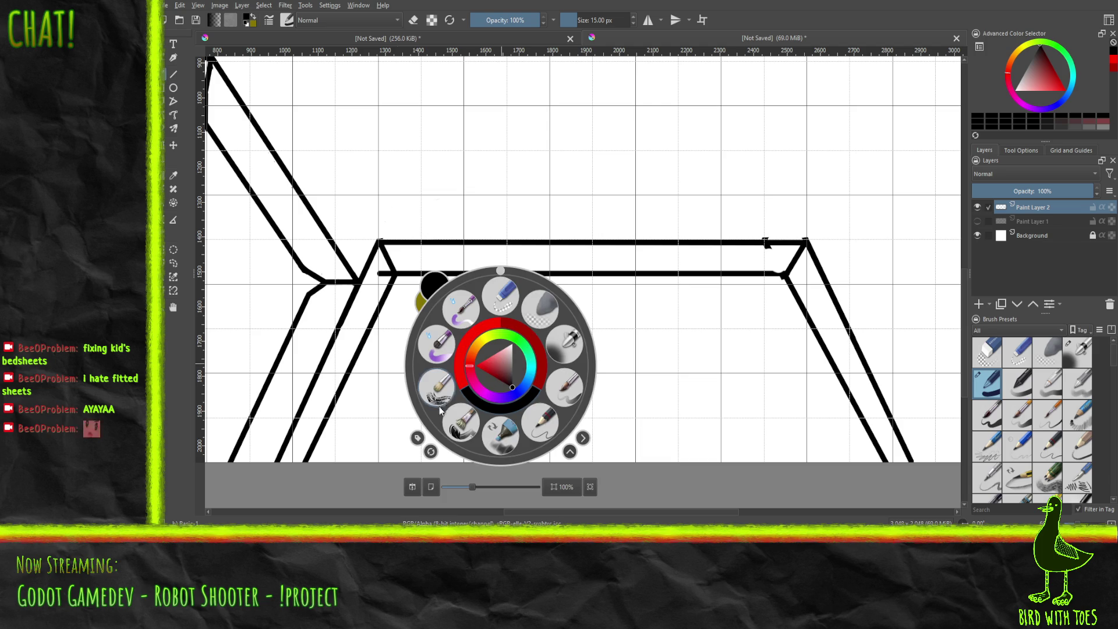
click(500, 297)
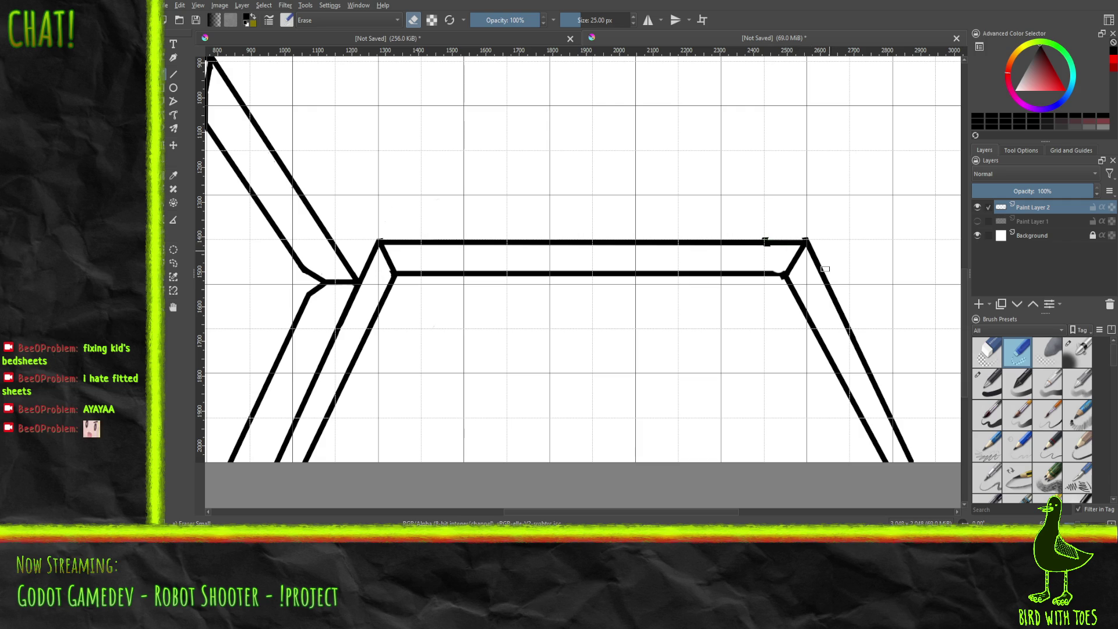
scroll(785, 246, up, 3)
scroll(783, 275, up, 2)
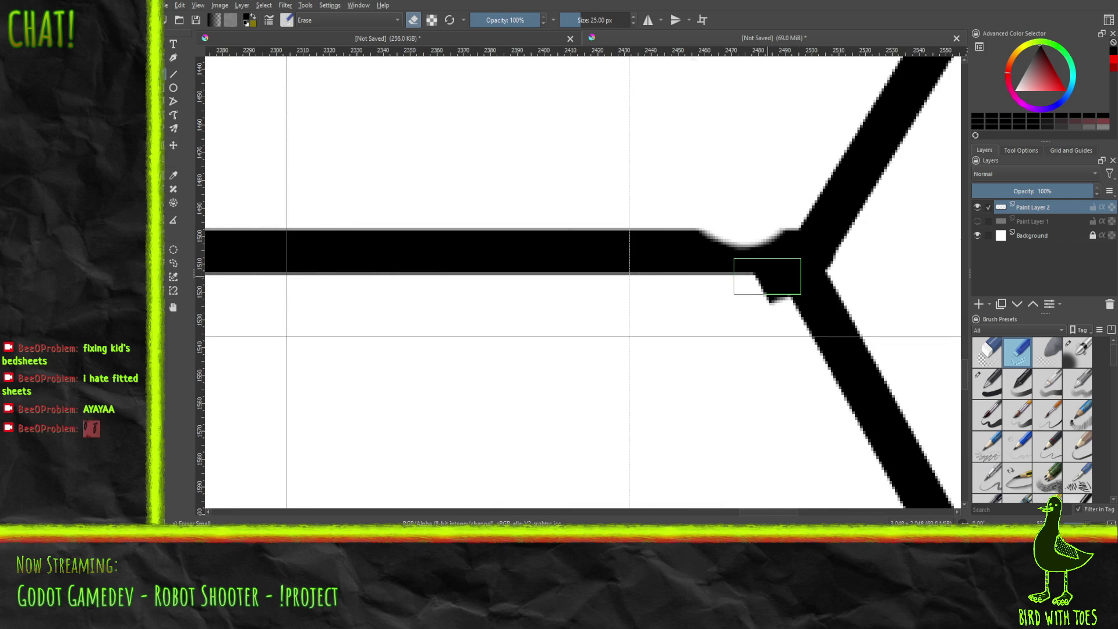
mouse_move(767, 276)
mouse_down()
mouse_move(777, 300)
mouse_move(766, 288)
mouse_up()
Step: Fill the junction's notch with black ink using straight strokes across it
key(slash)
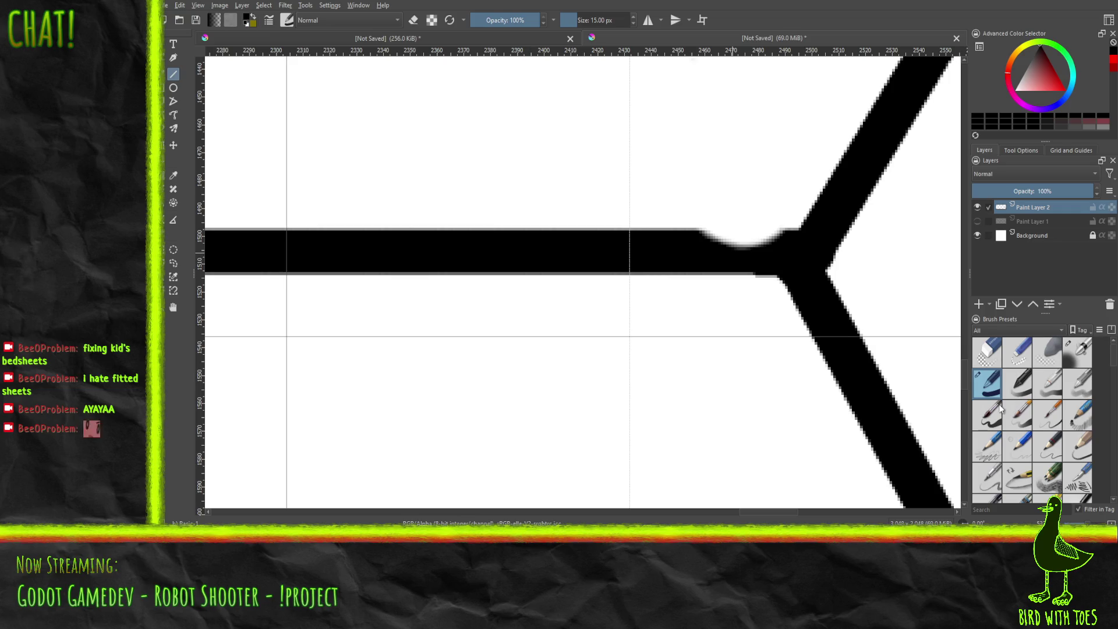
drag(651, 250, 796, 259)
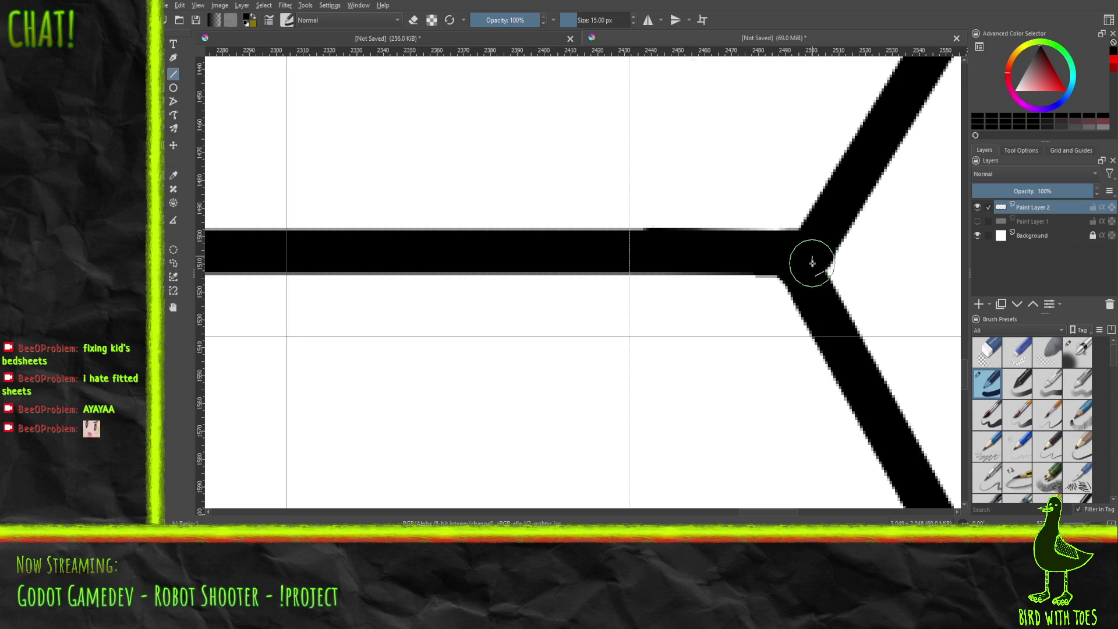
drag(811, 281, 837, 278)
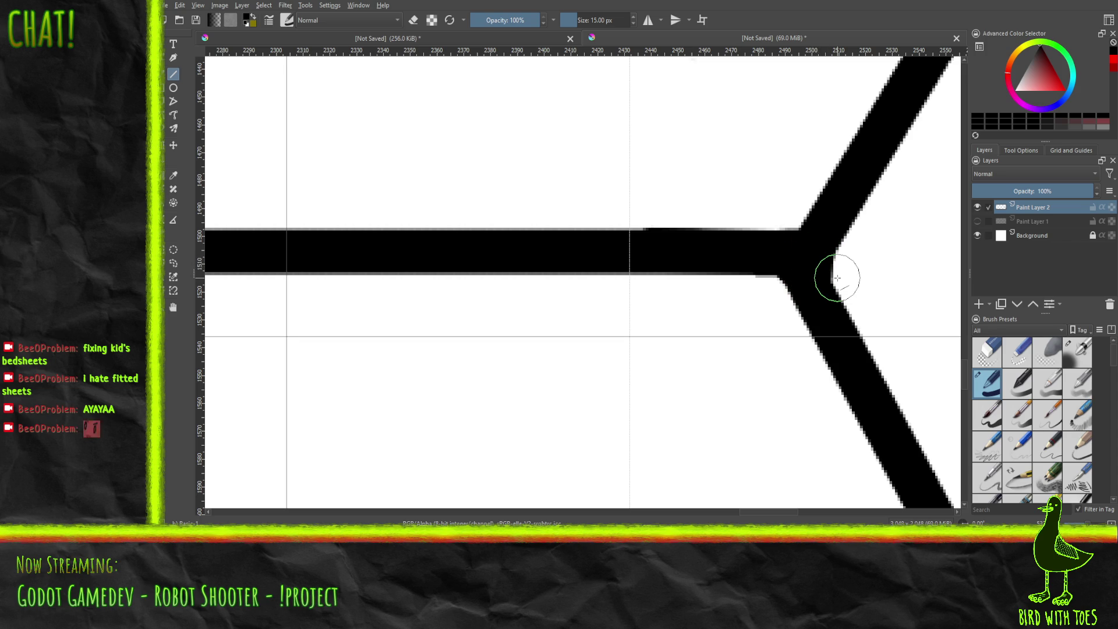
Step: Erase the small notch on the upper bar and the protrusion beside the upper-right joint
scroll(837, 277, down, 5)
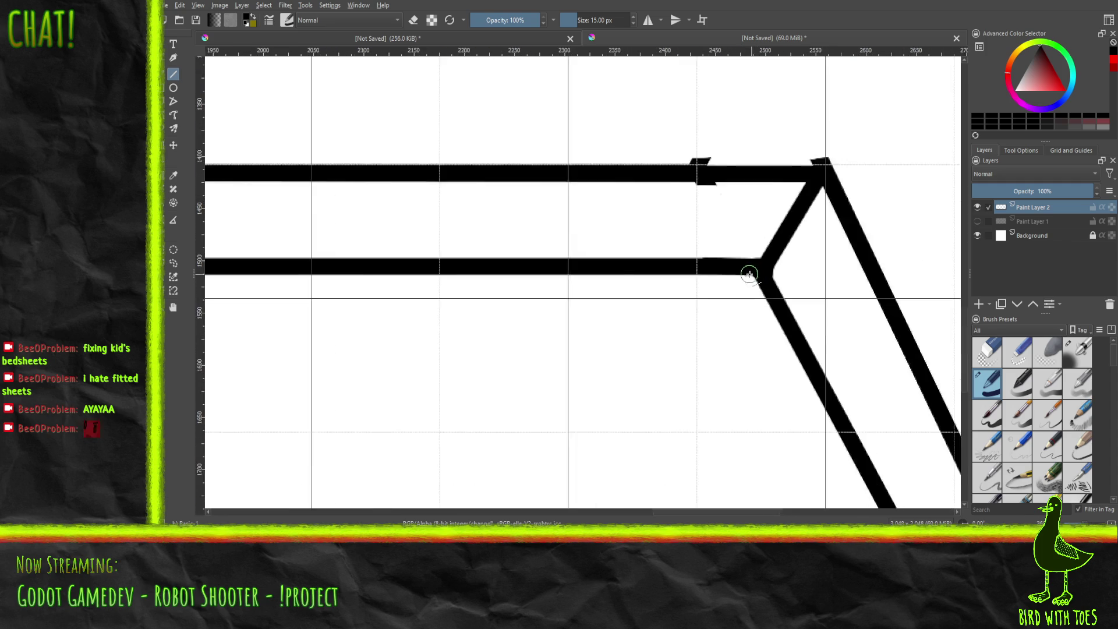
drag(679, 219, 539, 282)
scroll(549, 263, up, 5)
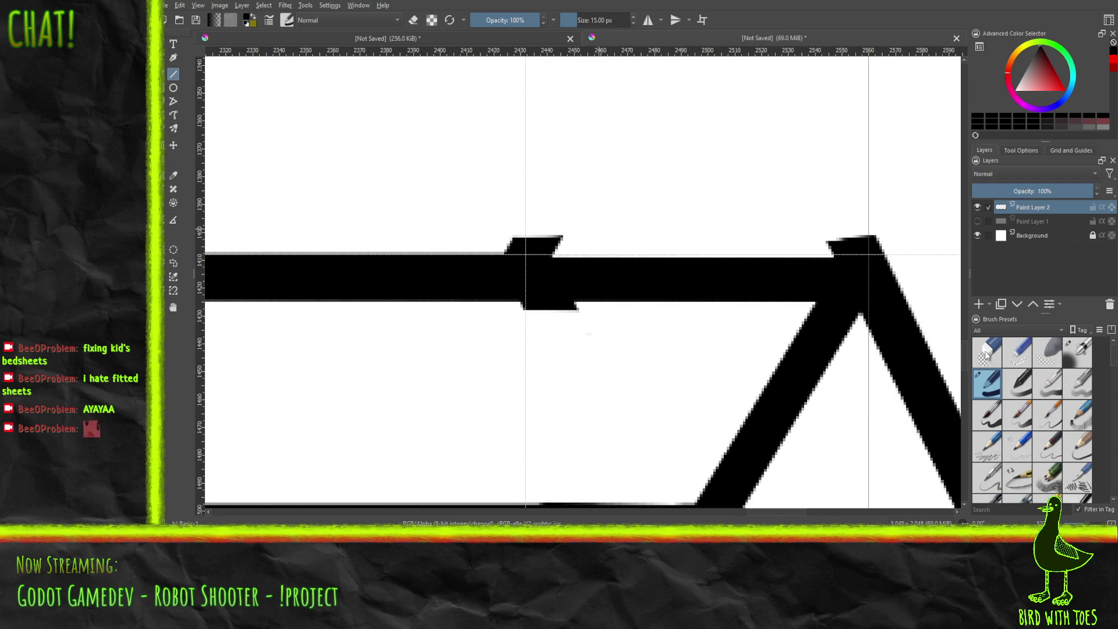
click(1015, 361)
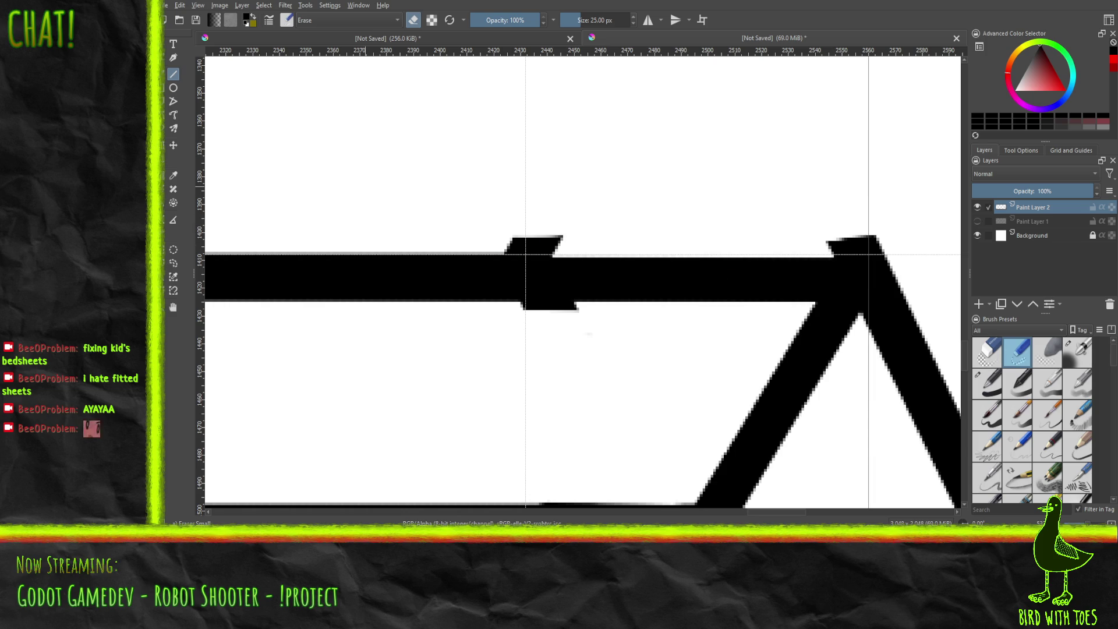
mouse_move(494, 229)
mouse_down()
mouse_move(558, 242)
mouse_move(506, 243)
mouse_move(565, 253)
mouse_move(517, 312)
mouse_move(568, 310)
mouse_up()
mouse_move(838, 238)
mouse_down()
mouse_move(866, 242)
mouse_move(832, 248)
mouse_move(913, 243)
mouse_up()
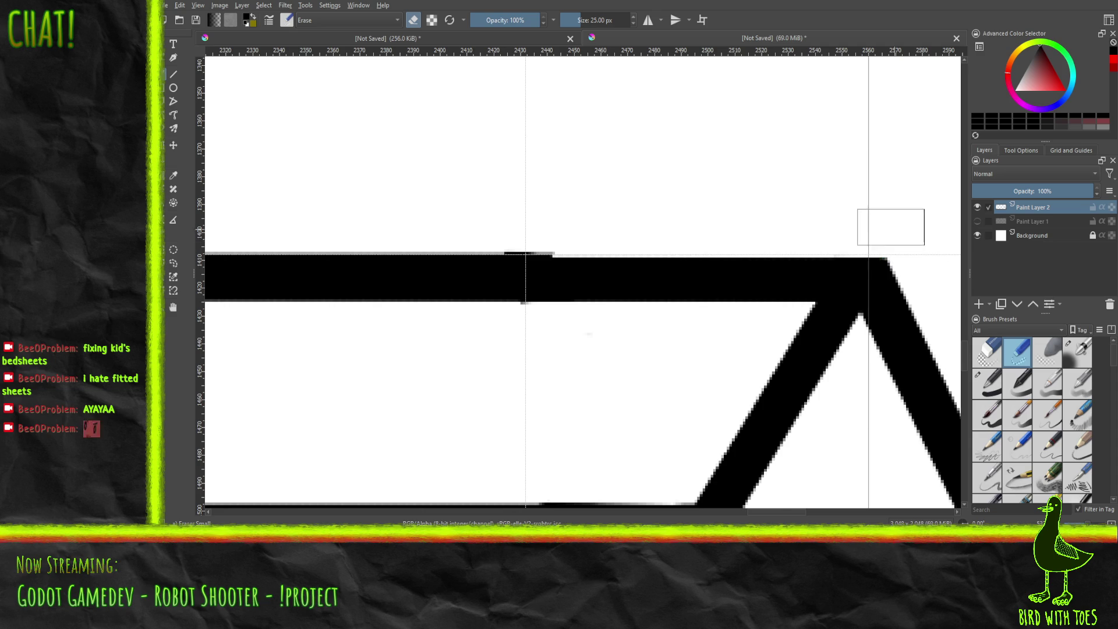
scroll(758, 302, down, 8)
mouse_move(528, 300)
mouse_down()
mouse_move(591, 278)
mouse_move(666, 280)
mouse_move(510, 317)
mouse_up()
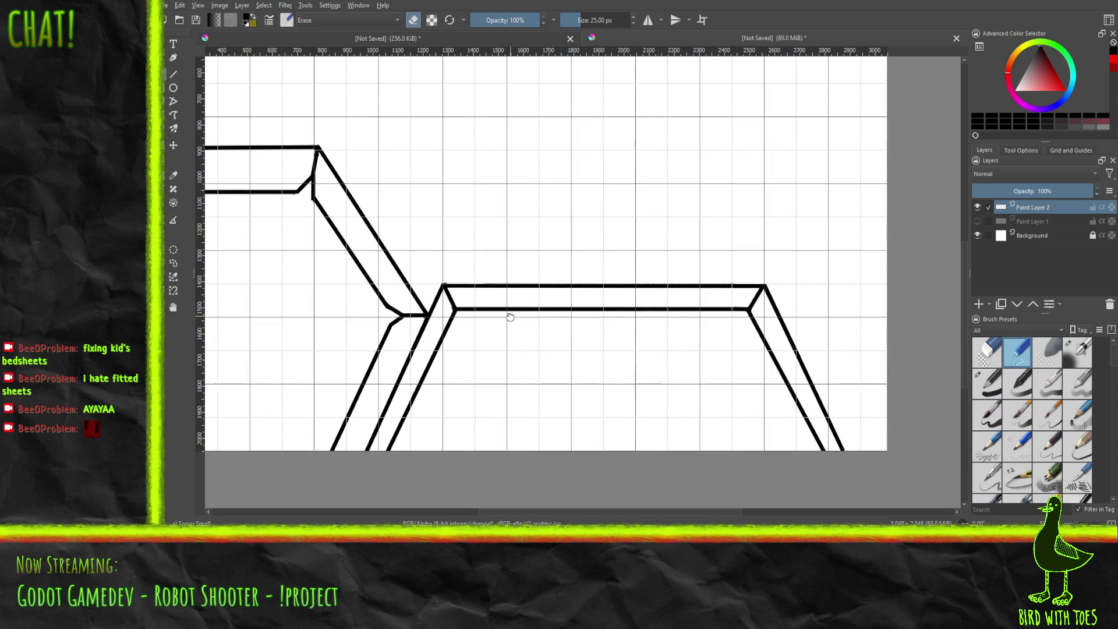
drag(409, 261, 412, 294)
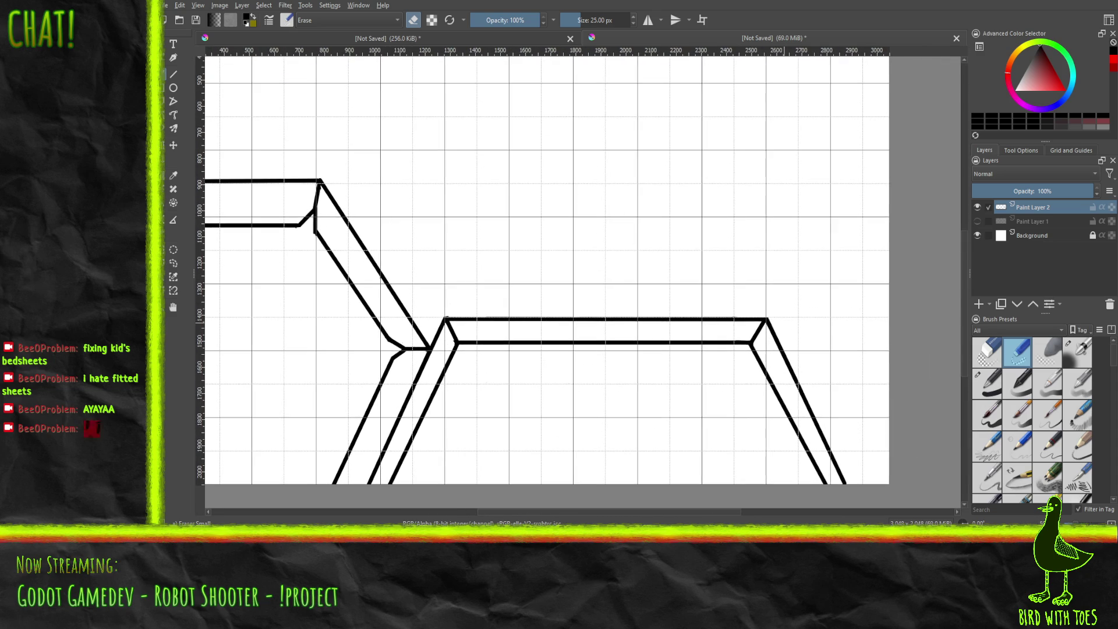
click(977, 223)
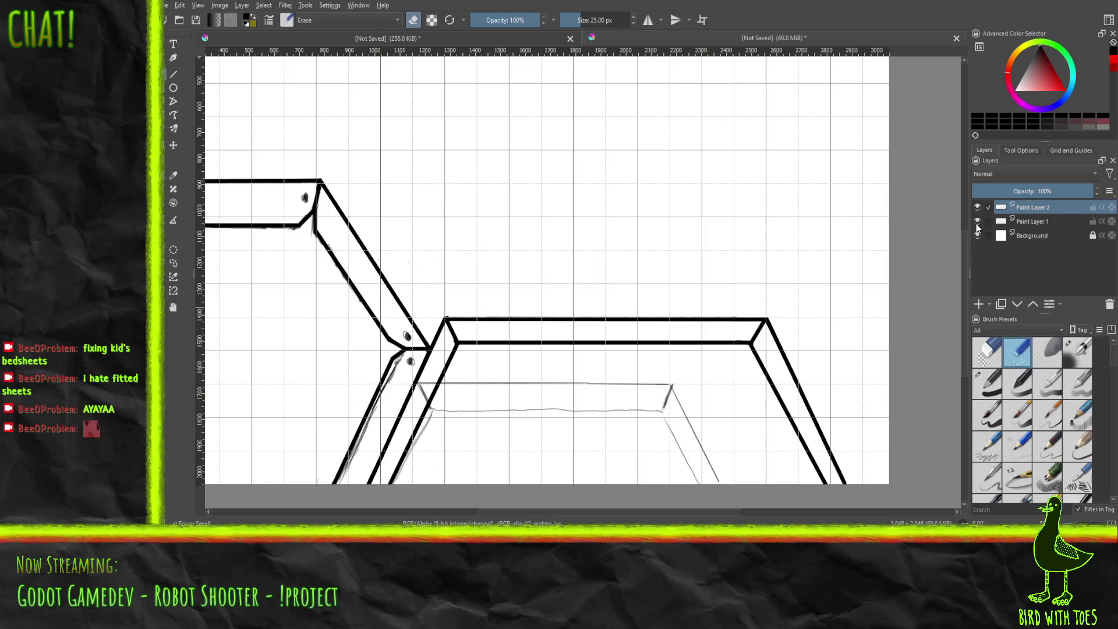
click(977, 223)
scroll(606, 389, down, 5)
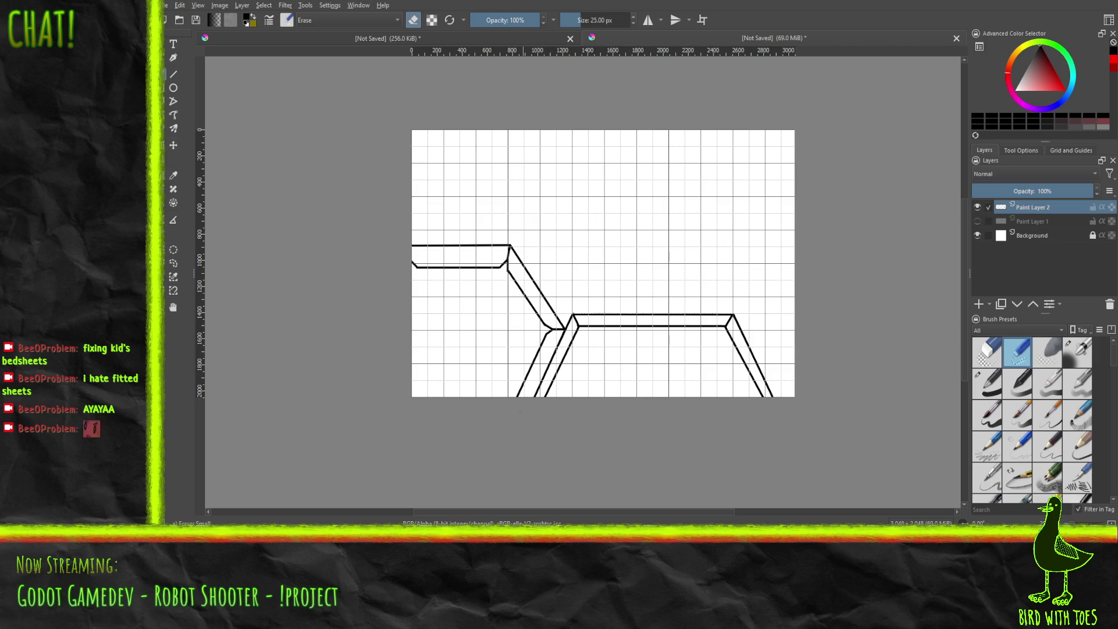
scroll(521, 324, up, 3)
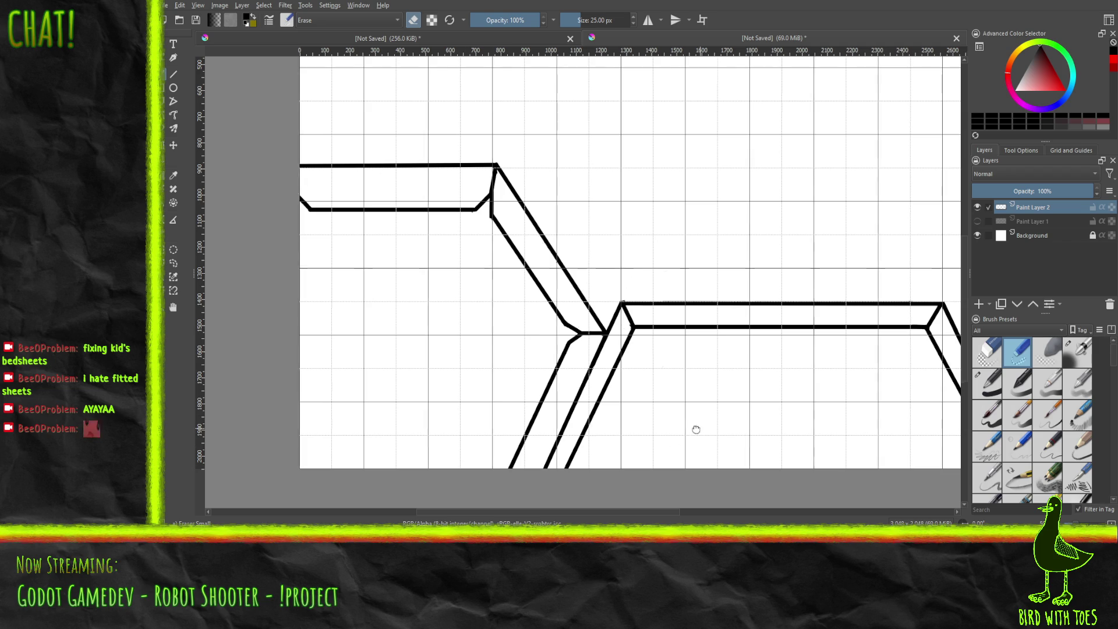
drag(699, 427, 513, 413)
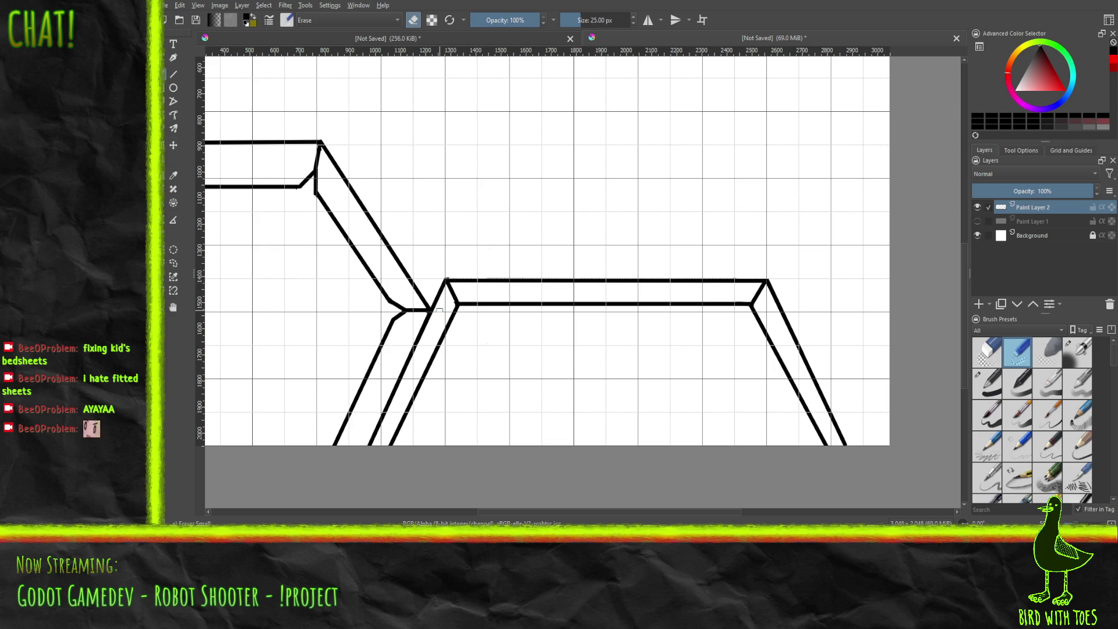
mouse_move(369, 356)
mouse_down()
mouse_move(584, 358)
mouse_move(573, 404)
mouse_up()
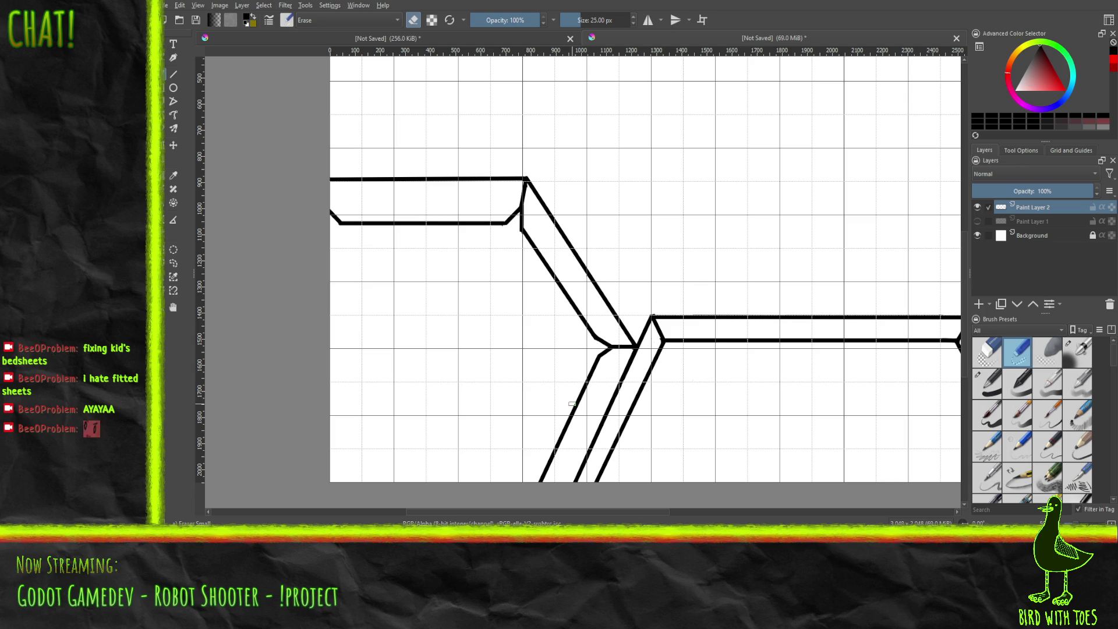
drag(610, 378, 516, 369)
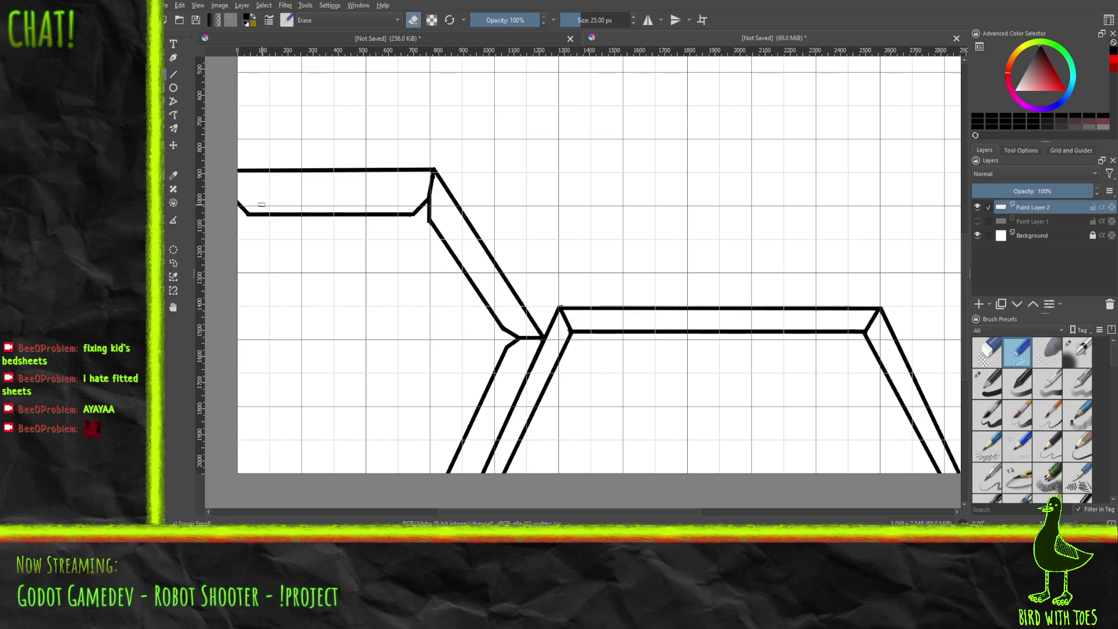
scroll(269, 205, up, 2)
mouse_move(275, 220)
mouse_down()
mouse_move(264, 214)
mouse_move(329, 244)
mouse_up()
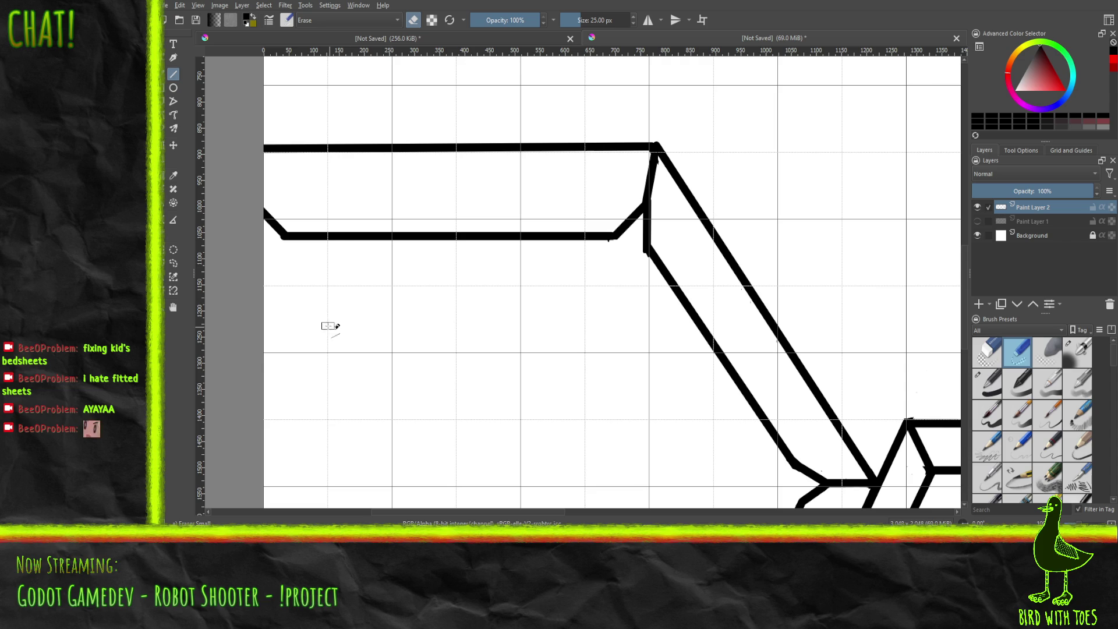
Step: Ink a straight inner line parallel to the long diagonal arm, from the bar's bevel to the elbow notch
click(989, 384)
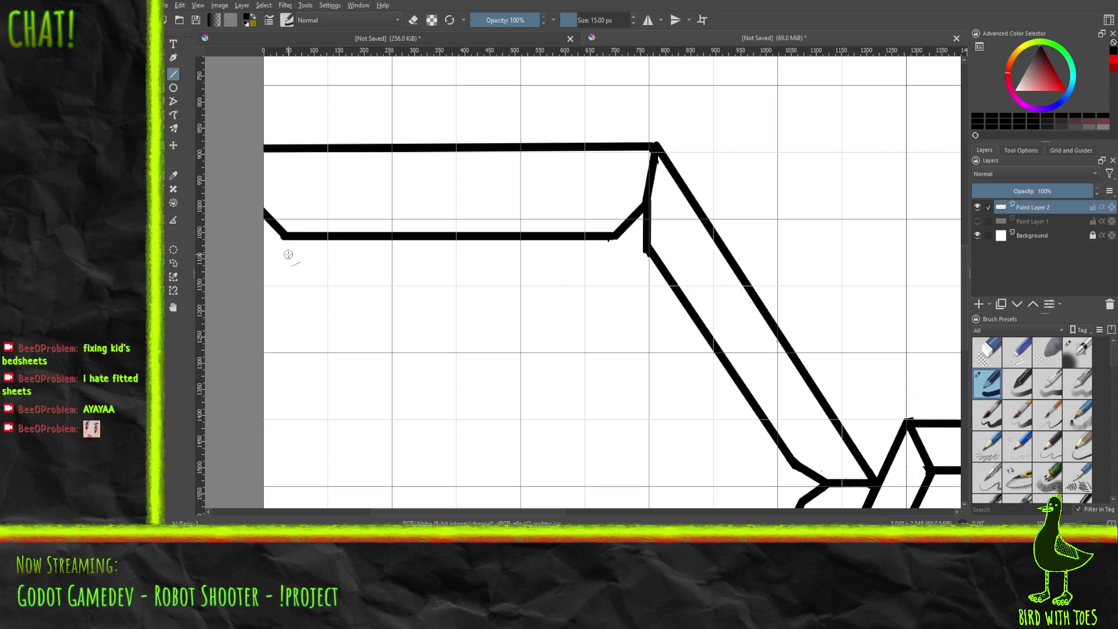
drag(287, 254, 600, 254)
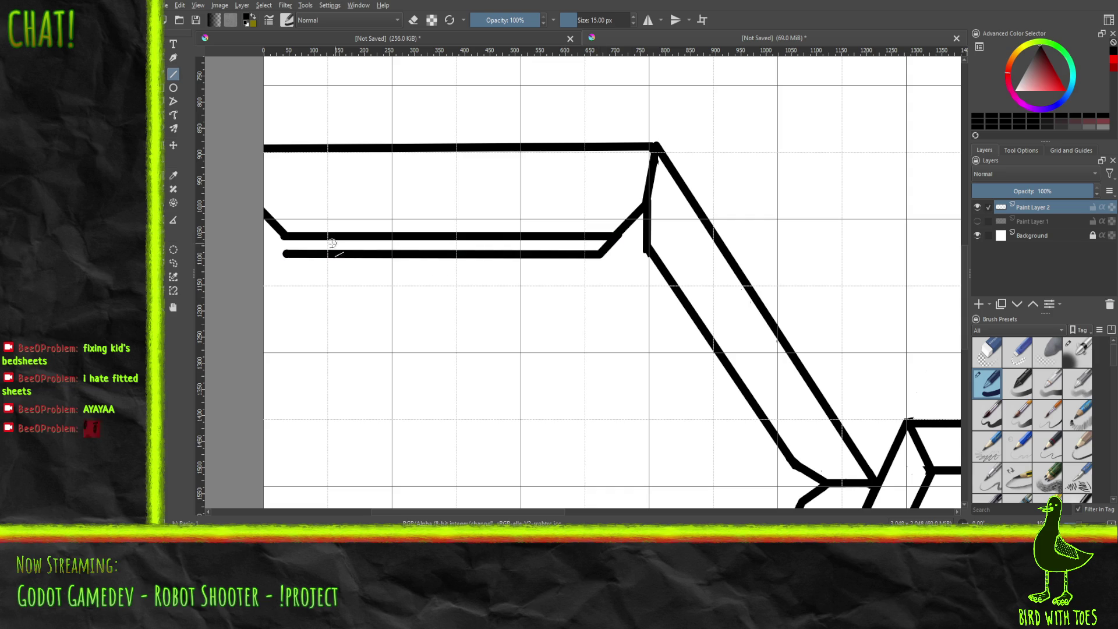
drag(284, 239, 303, 254)
key(ctrl+z)
mouse_move(647, 270)
mouse_down()
mouse_move(685, 350)
mouse_move(777, 462)
mouse_up()
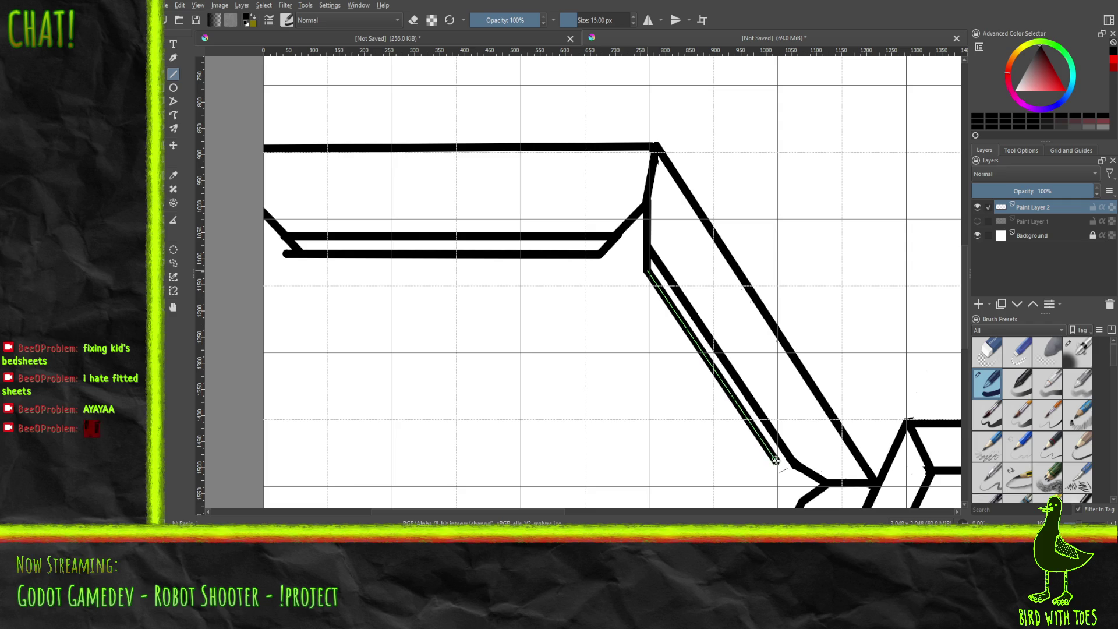
drag(778, 461, 823, 484)
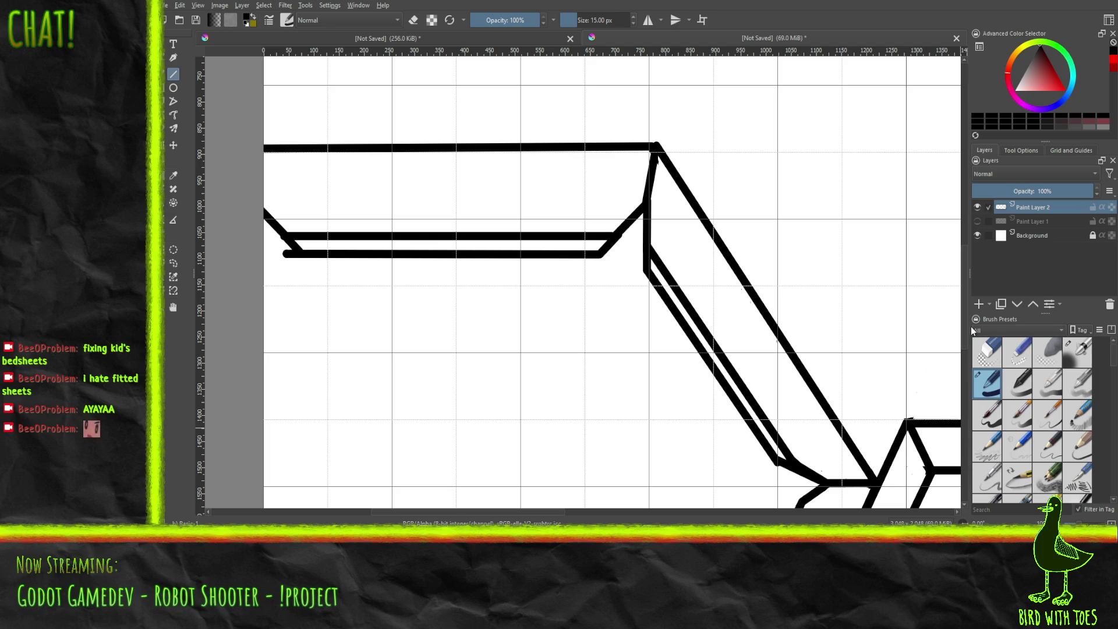
scroll(965, 506, down, 4)
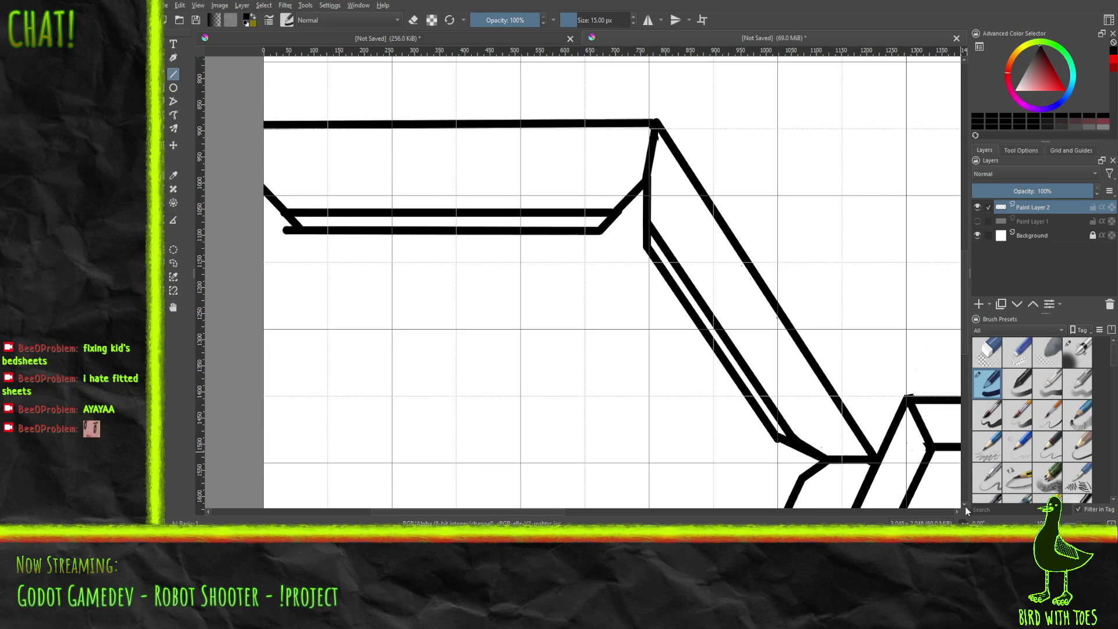
Step: Draw a short straight line down-left from the joint, undoing a misplaced stub
scroll(966, 505, down, 10)
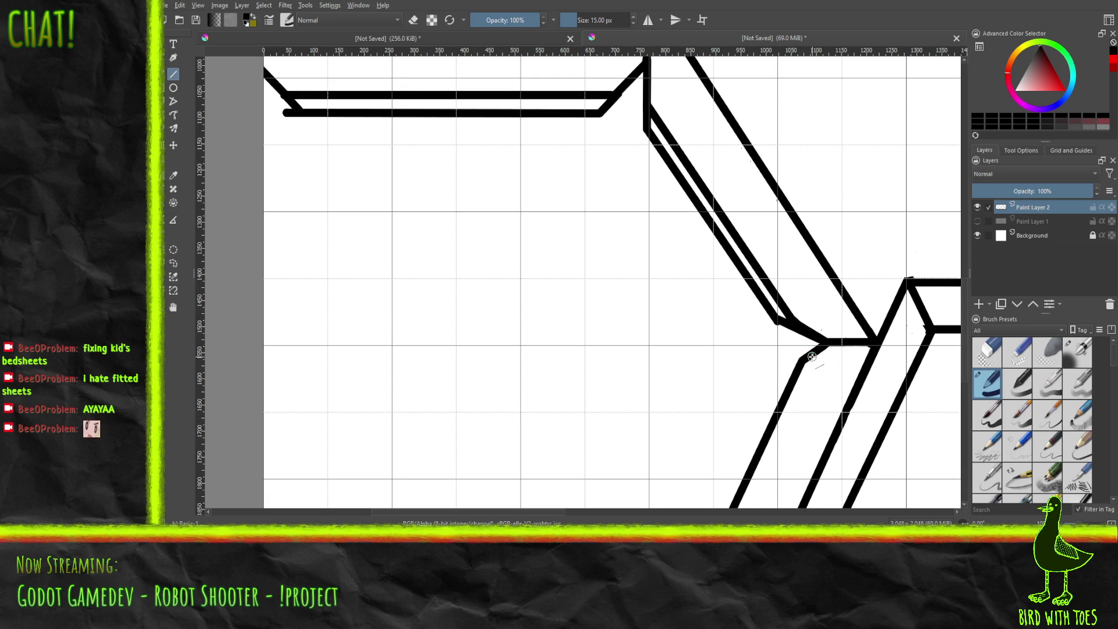
drag(780, 373, 790, 364)
key(ctrl+z)
drag(826, 345, 781, 372)
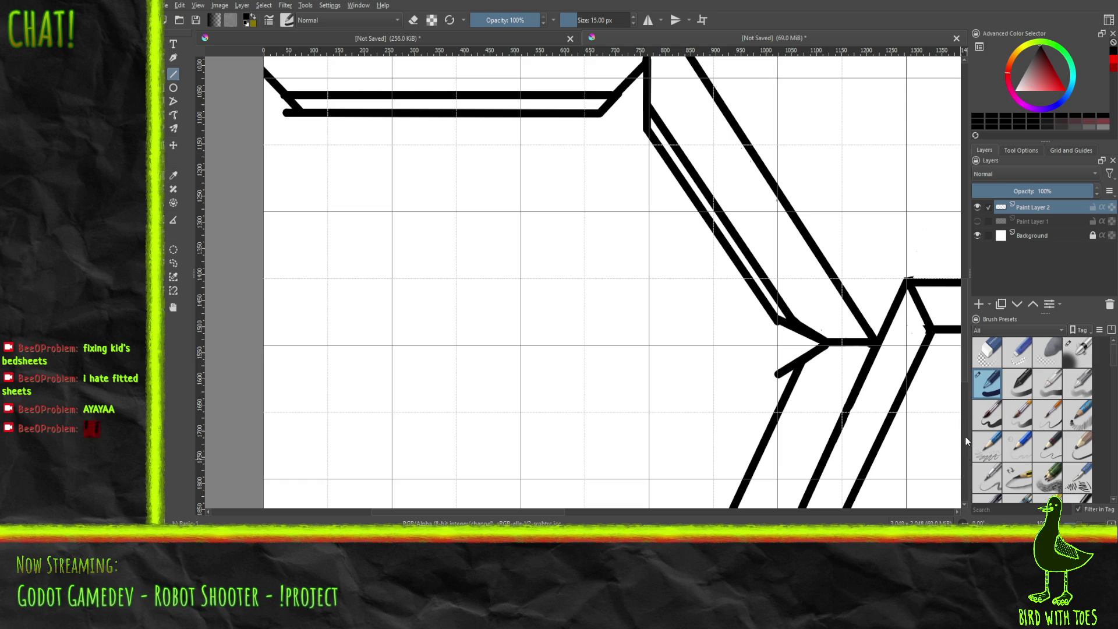
Step: Draw a long straight line to the canvas bottom and erase the old inner diagonal below the joint
scroll(964, 389, down, 5)
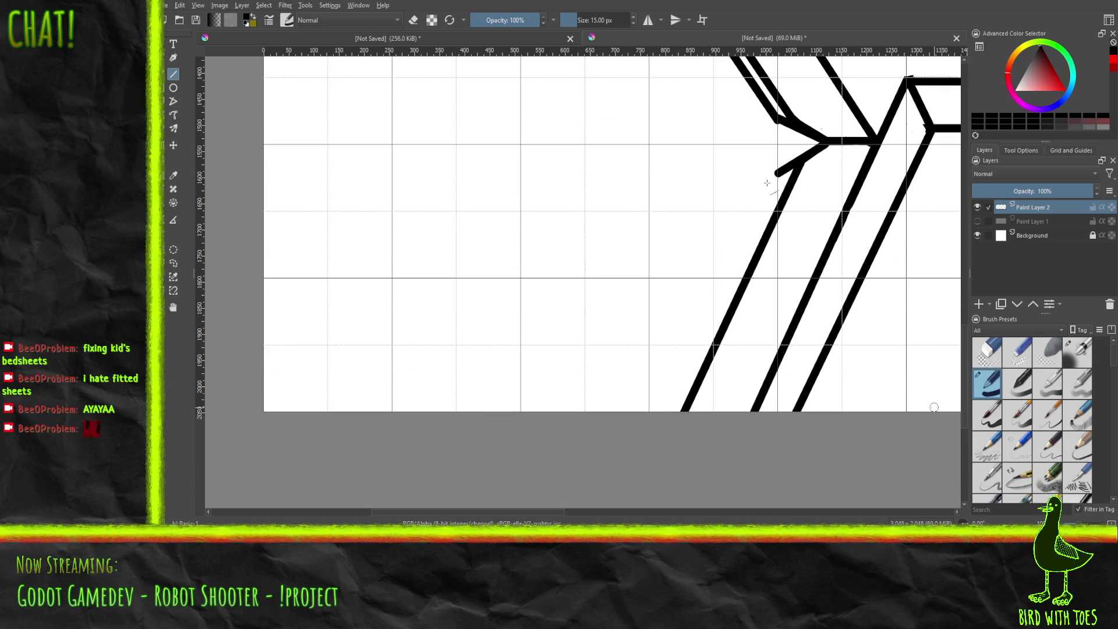
drag(778, 174, 656, 418)
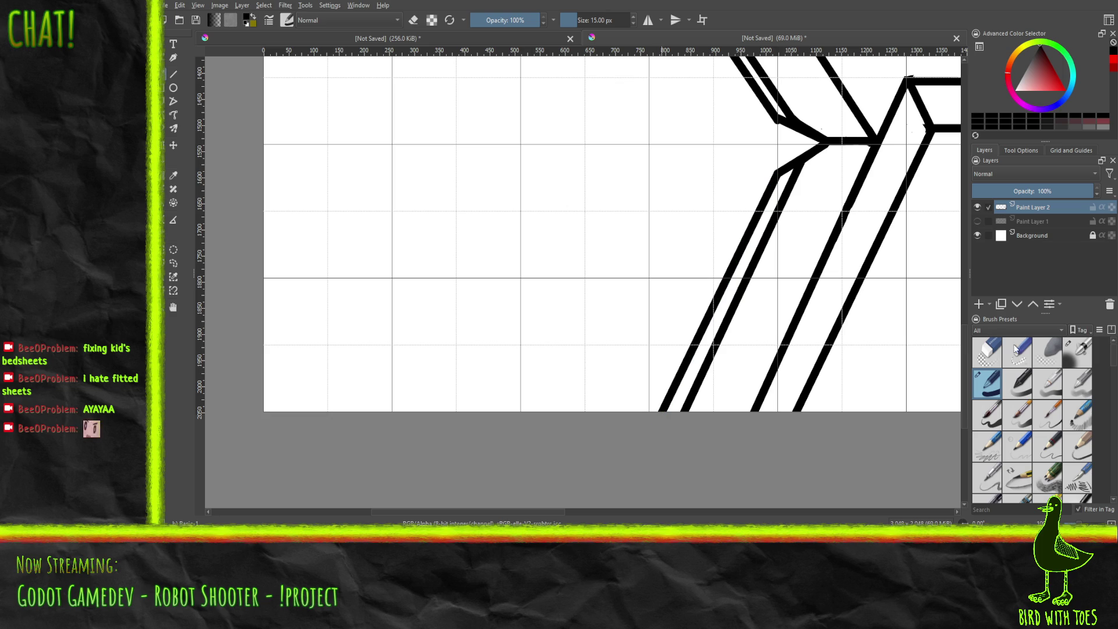
click(1022, 362)
mouse_move(679, 409)
mouse_down()
mouse_move(798, 172)
mouse_move(790, 179)
mouse_up()
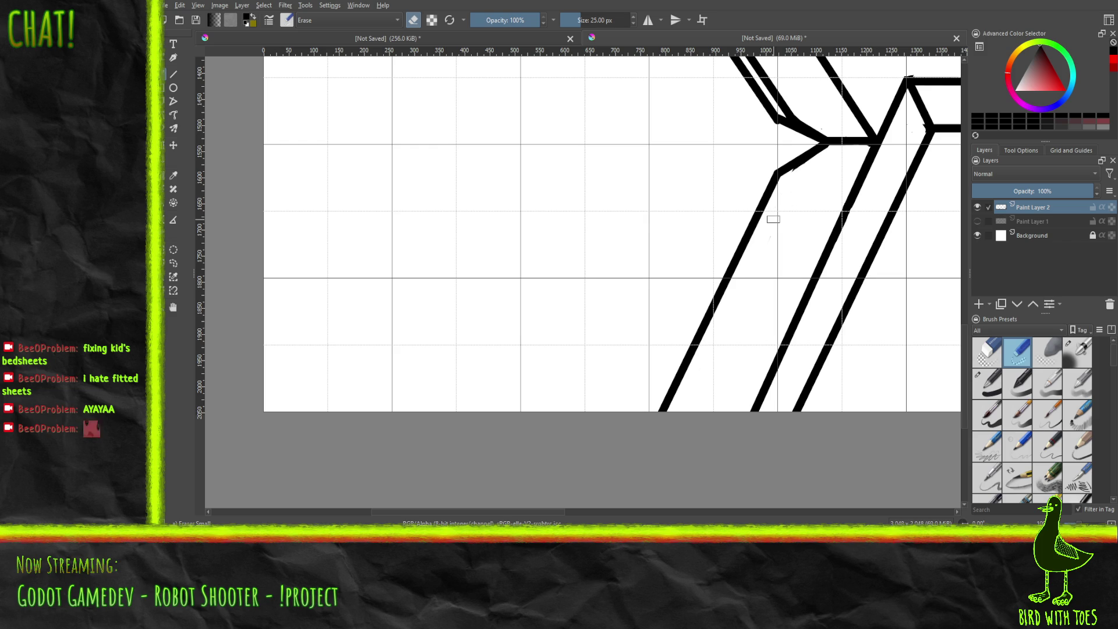
Step: Erase the doubled diagonal's upper end, the extra upper bar, a stray speck and the lower bar's jagged end
scroll(965, 442, down, 10)
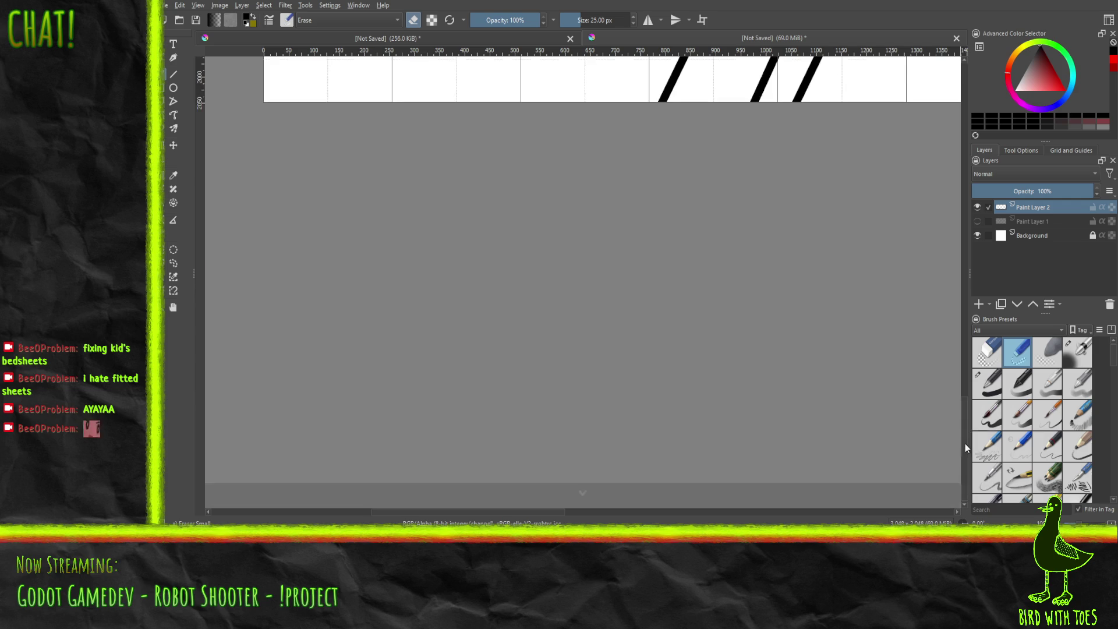
scroll(964, 424, up, 8)
scroll(955, 263, up, 10)
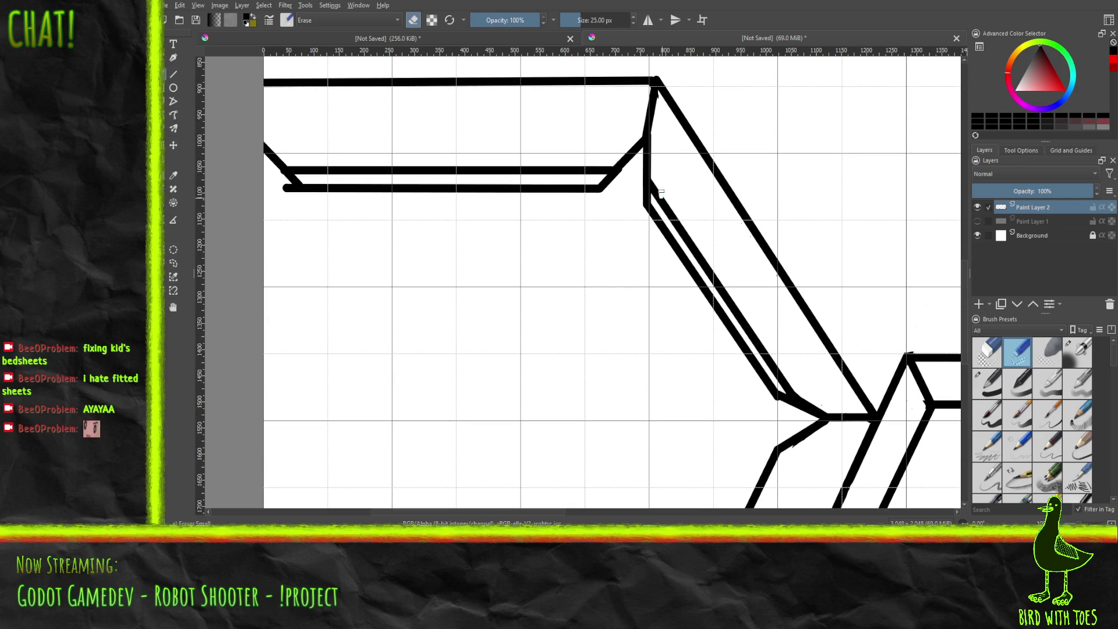
mouse_move(661, 201)
mouse_down()
mouse_move(795, 393)
mouse_move(743, 324)
mouse_up()
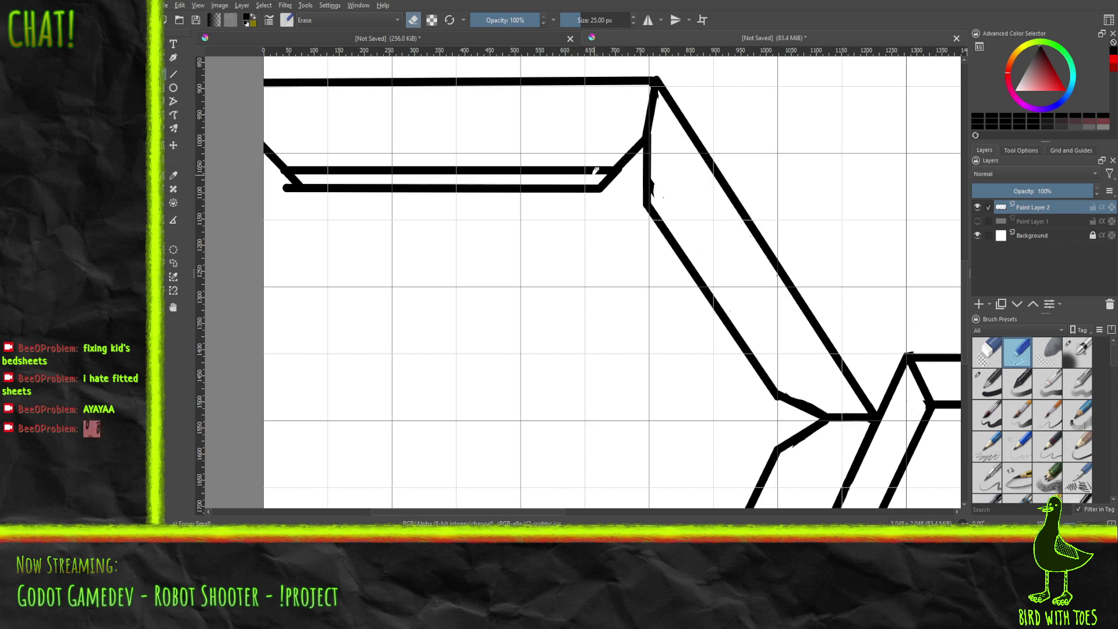
drag(602, 169, 555, 169)
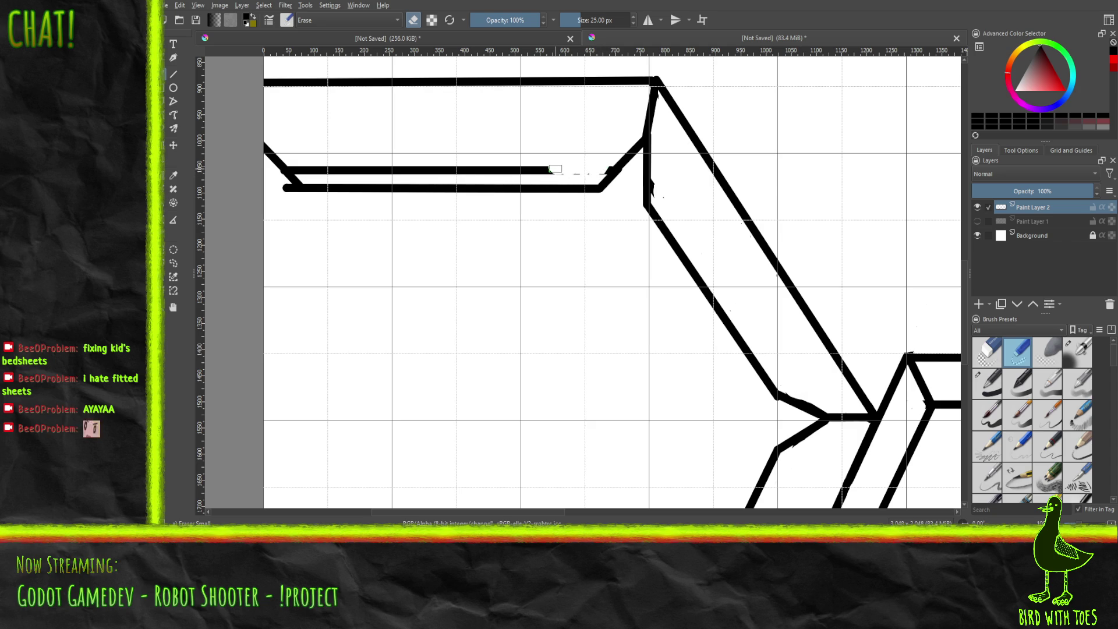
mouse_move(303, 152)
mouse_down()
mouse_move(306, 170)
mouse_move(549, 168)
mouse_move(512, 165)
mouse_up()
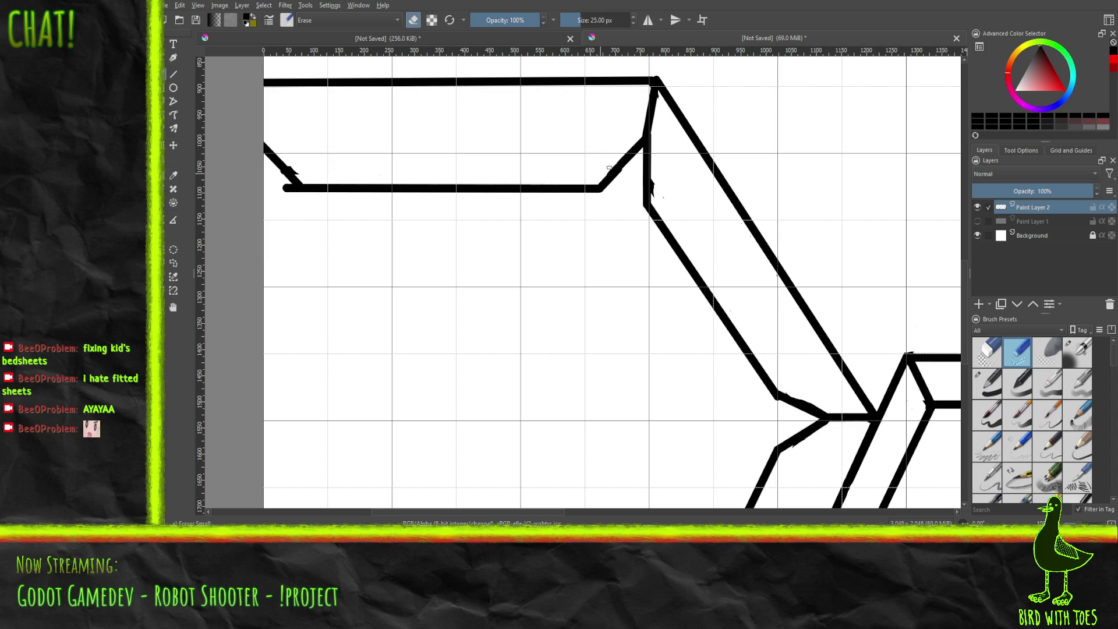
click(659, 197)
drag(294, 193, 290, 189)
Step: Erase leftover dark pixels at the lower bar's left end and the bump above the right bar's corner
click(295, 166)
scroll(389, 244, down, 3)
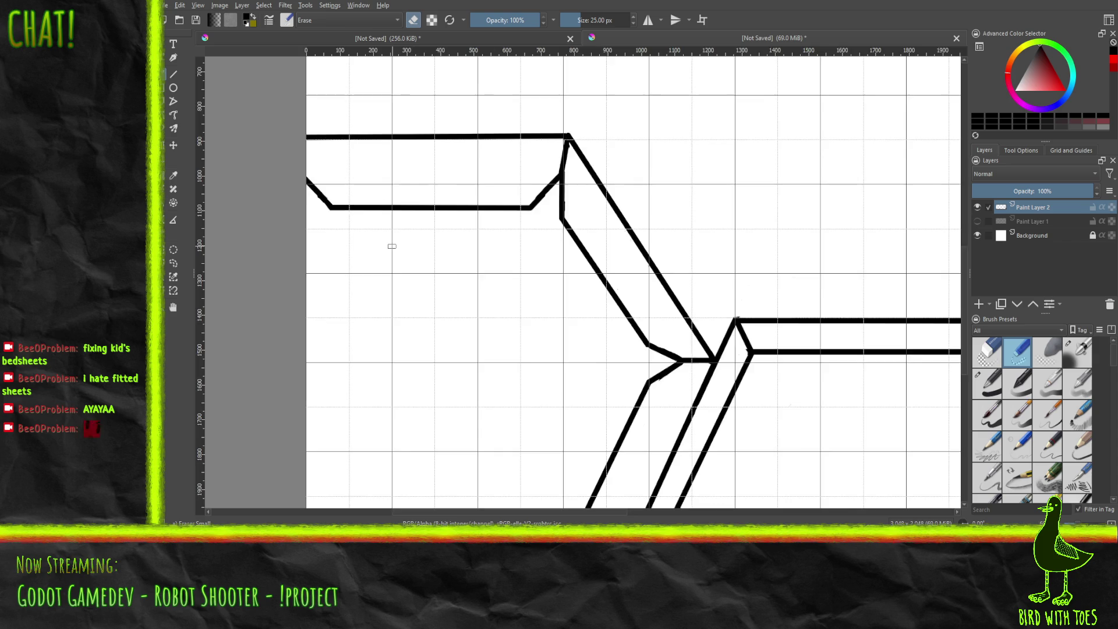
drag(425, 282, 288, 262)
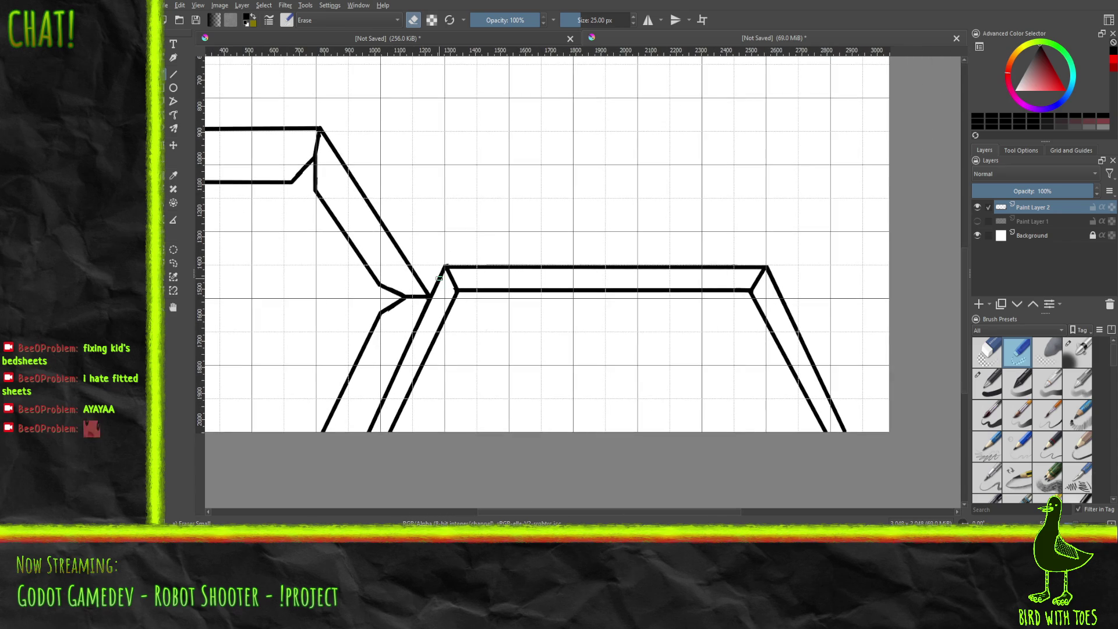
scroll(460, 265, up, 6)
scroll(365, 217, up, 1)
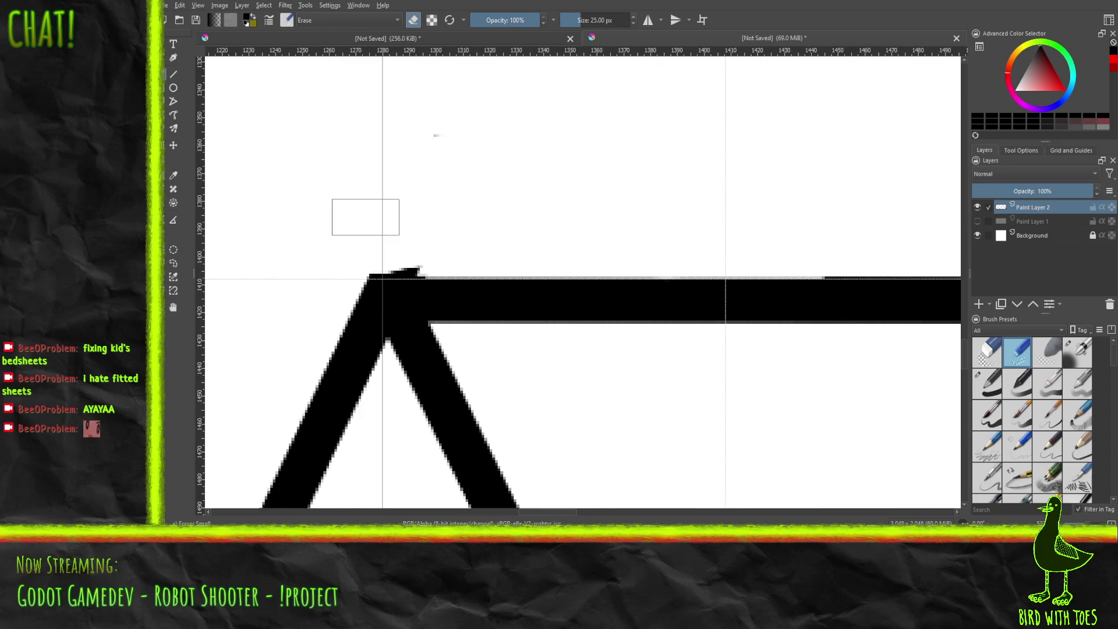
mouse_move(412, 256)
mouse_down()
mouse_move(385, 269)
mouse_move(420, 265)
mouse_up()
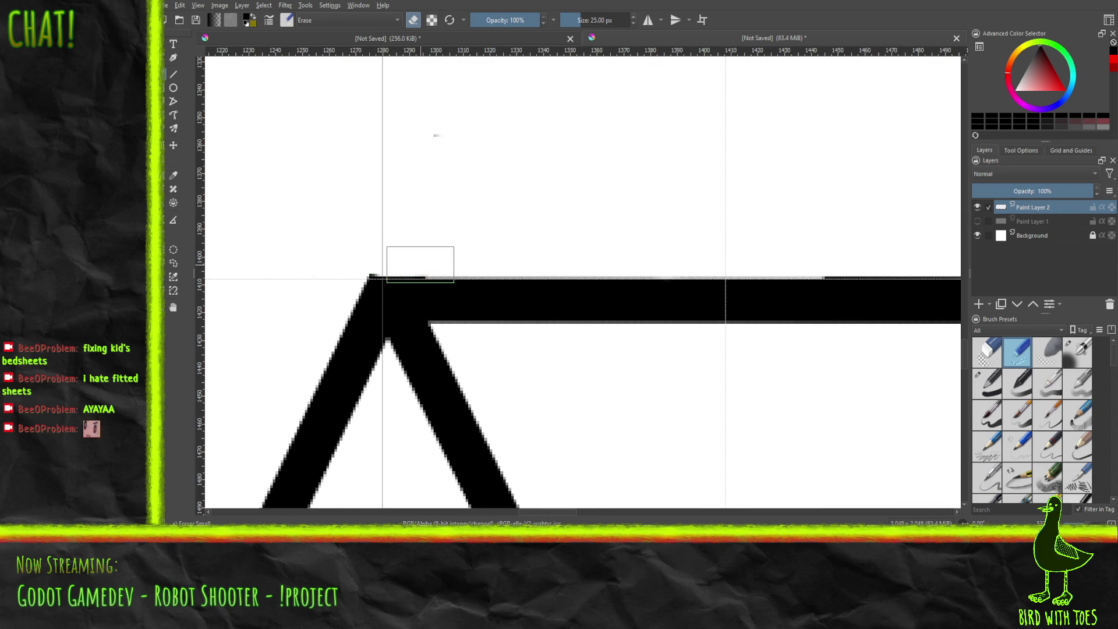
Step: Remove two stray grey specks and smooth the ragged notch at the bar's junction
scroll(420, 264, down, 2)
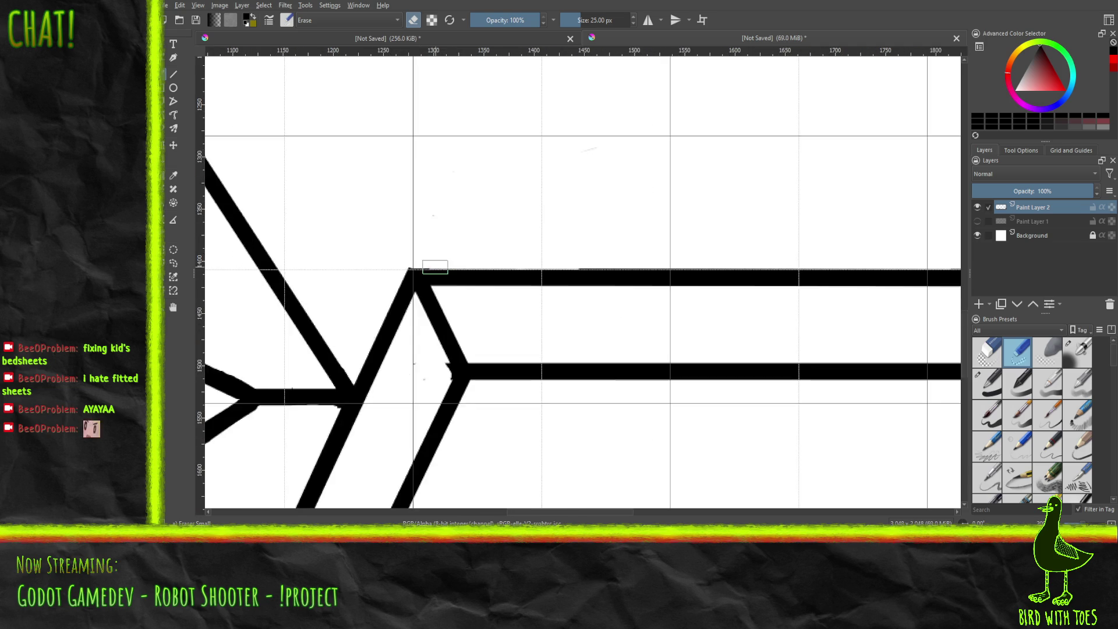
scroll(489, 314, up, 3)
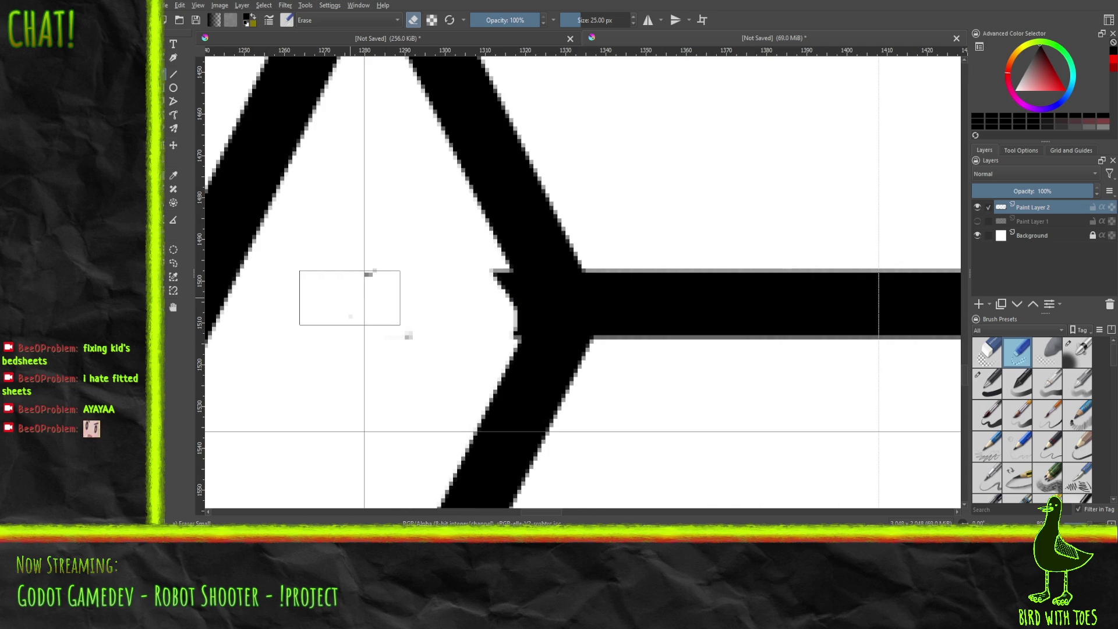
click(373, 275)
click(409, 331)
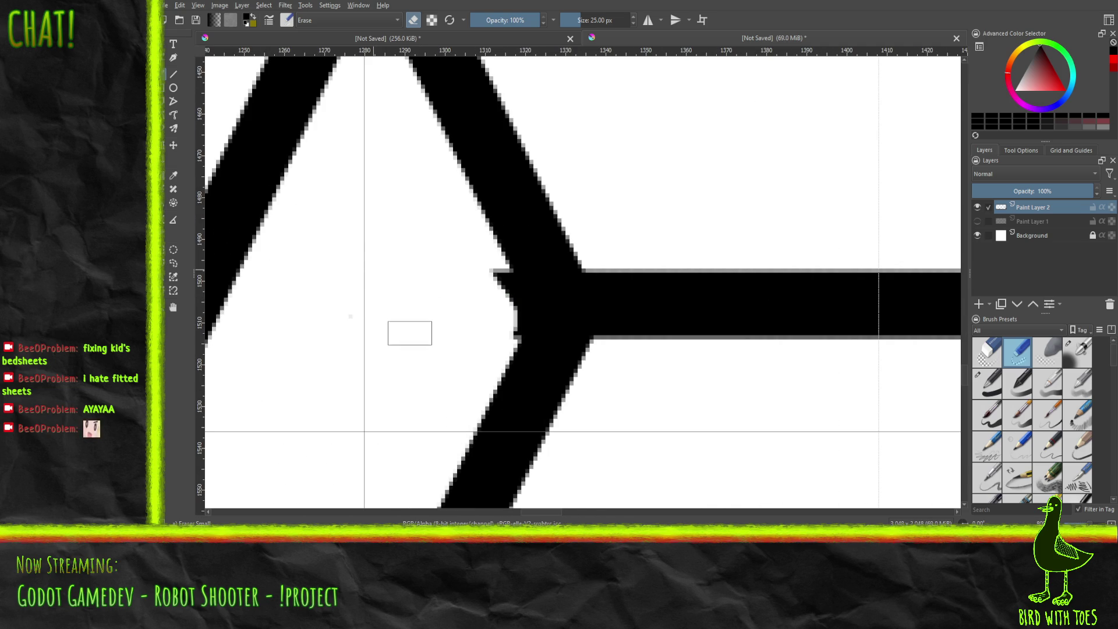
mouse_move(499, 269)
mouse_down()
mouse_move(504, 330)
mouse_move(477, 346)
mouse_up()
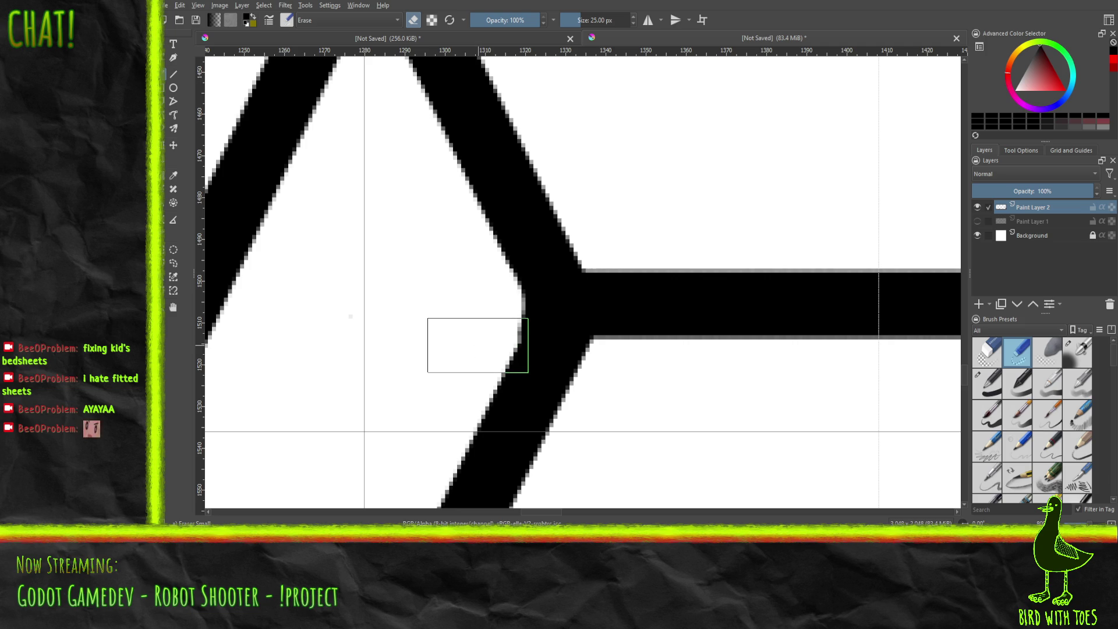
scroll(478, 345, down, 8)
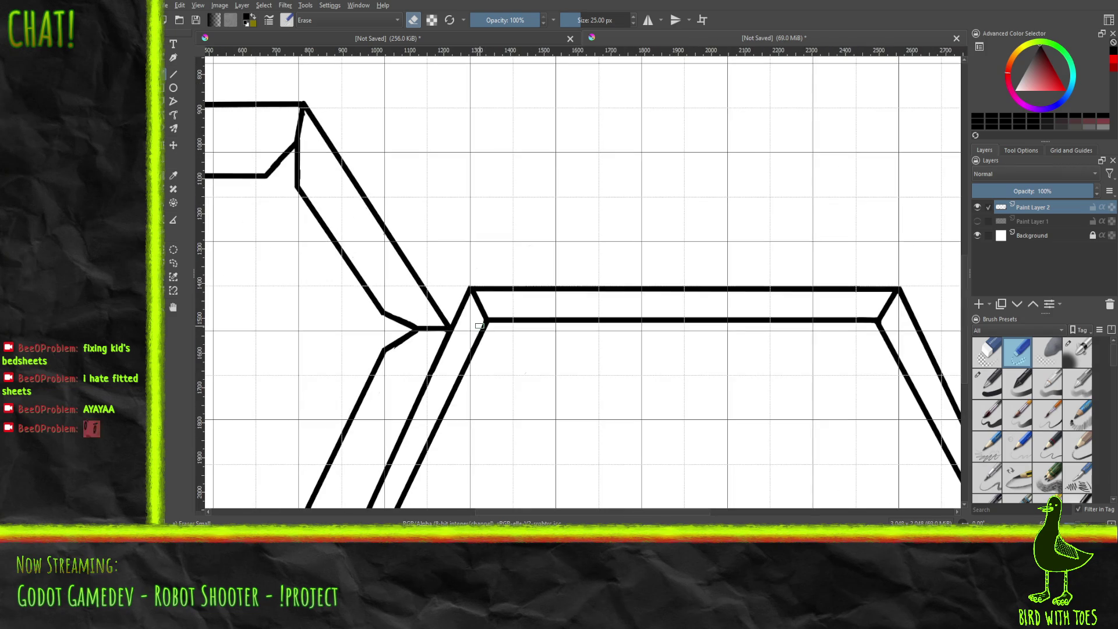
scroll(412, 328, down, 6)
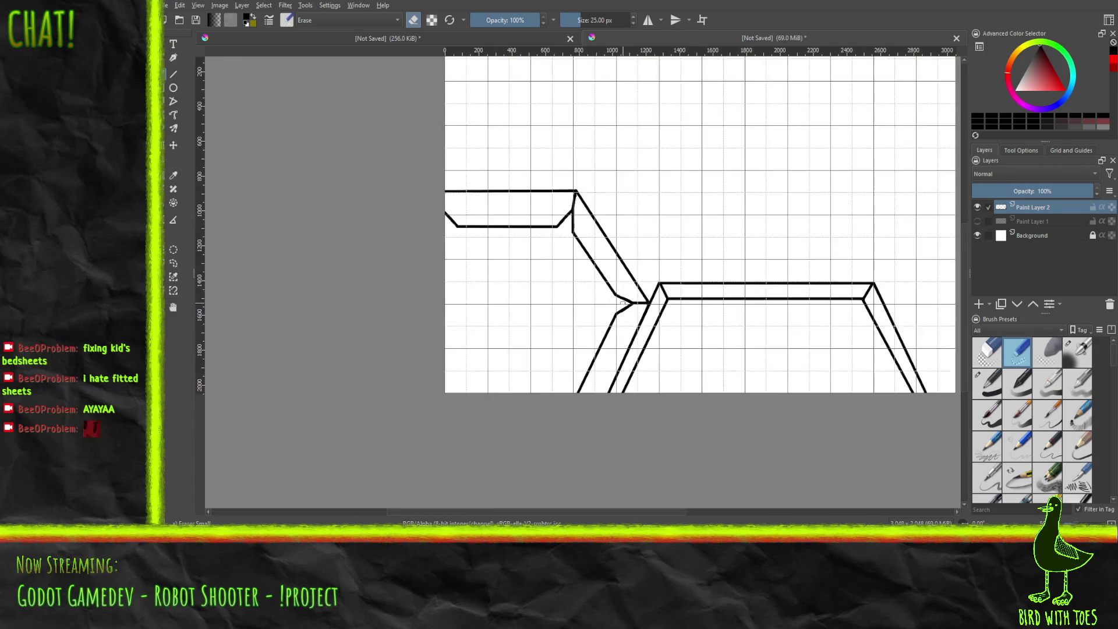
mouse_move(706, 315)
mouse_down()
mouse_move(609, 352)
mouse_move(621, 355)
mouse_up()
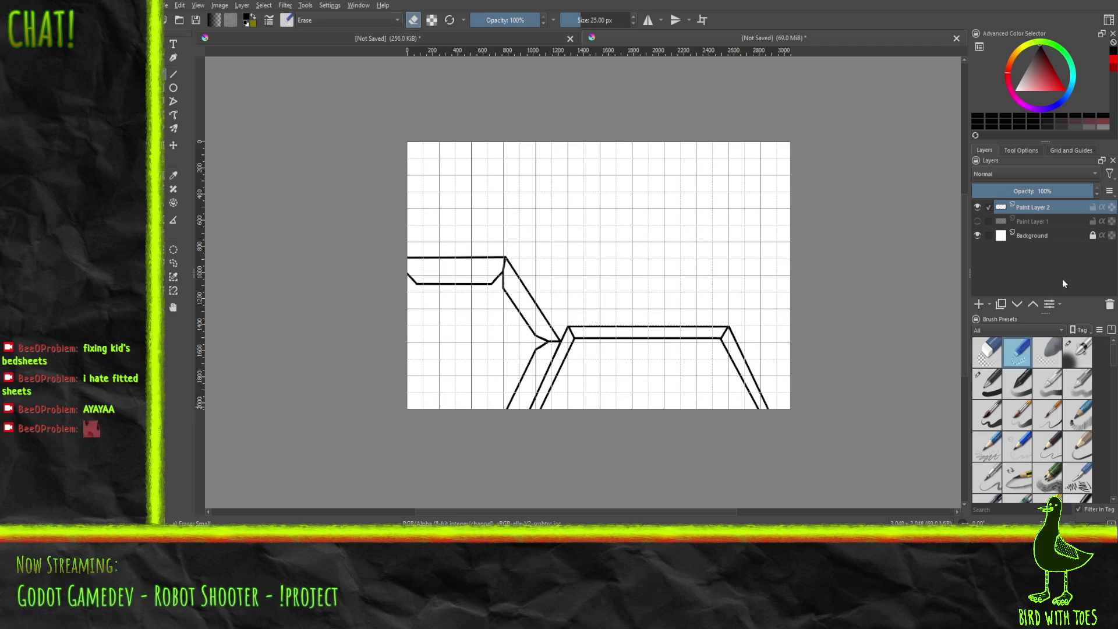
click(977, 223)
click(977, 224)
click(976, 224)
click(977, 222)
drag(571, 358, 638, 370)
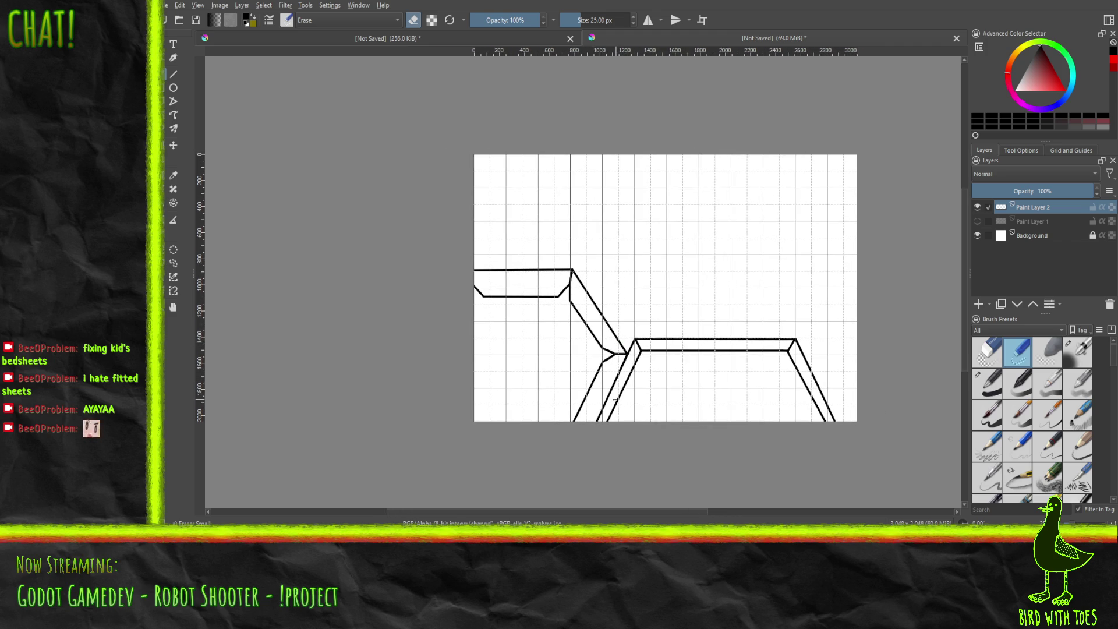
scroll(617, 393, up, 2)
scroll(558, 353, up, 1)
mouse_move(558, 354)
mouse_down()
mouse_move(530, 238)
mouse_move(515, 287)
mouse_up()
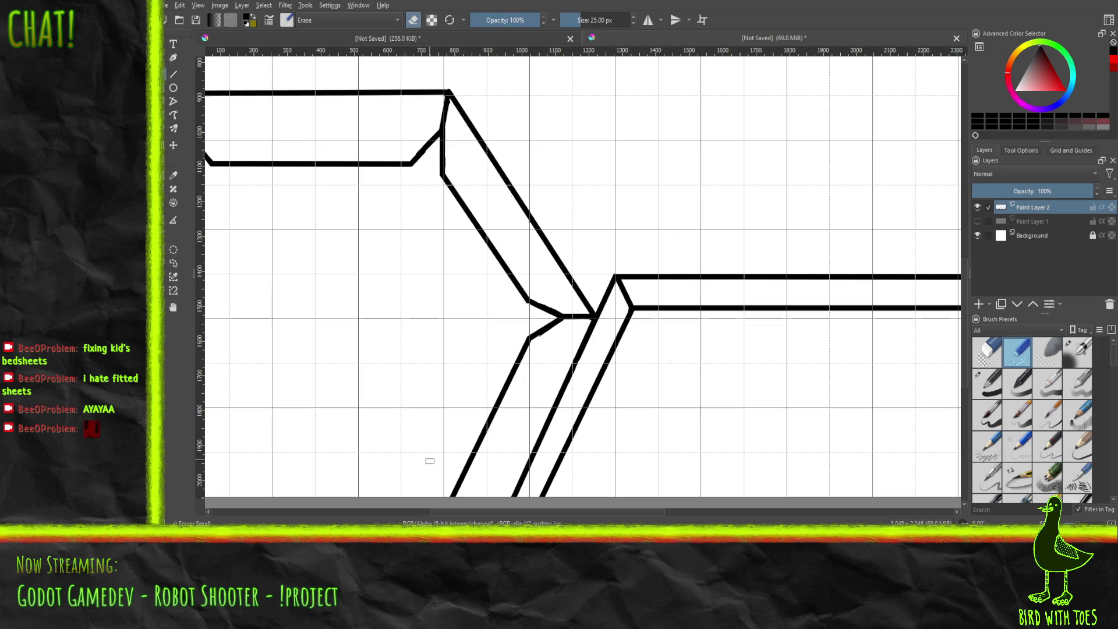
Step: Trim the old lower diagonal and stub, then draw a straight 15 px black line down from the lower joint
drag(449, 496, 513, 368)
drag(497, 407, 534, 347)
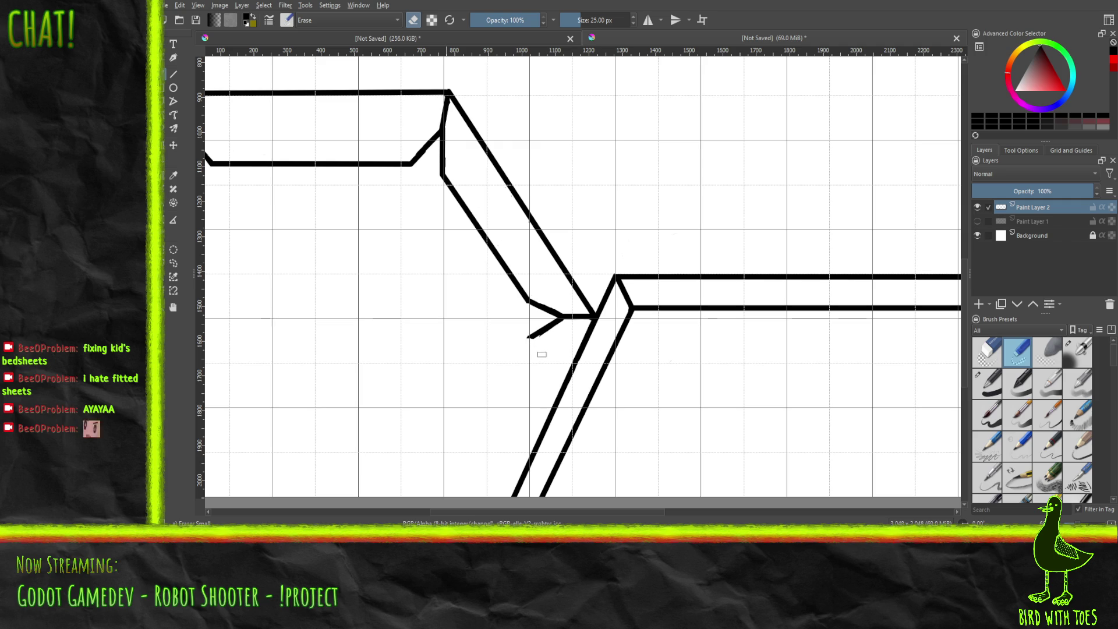
click(173, 74)
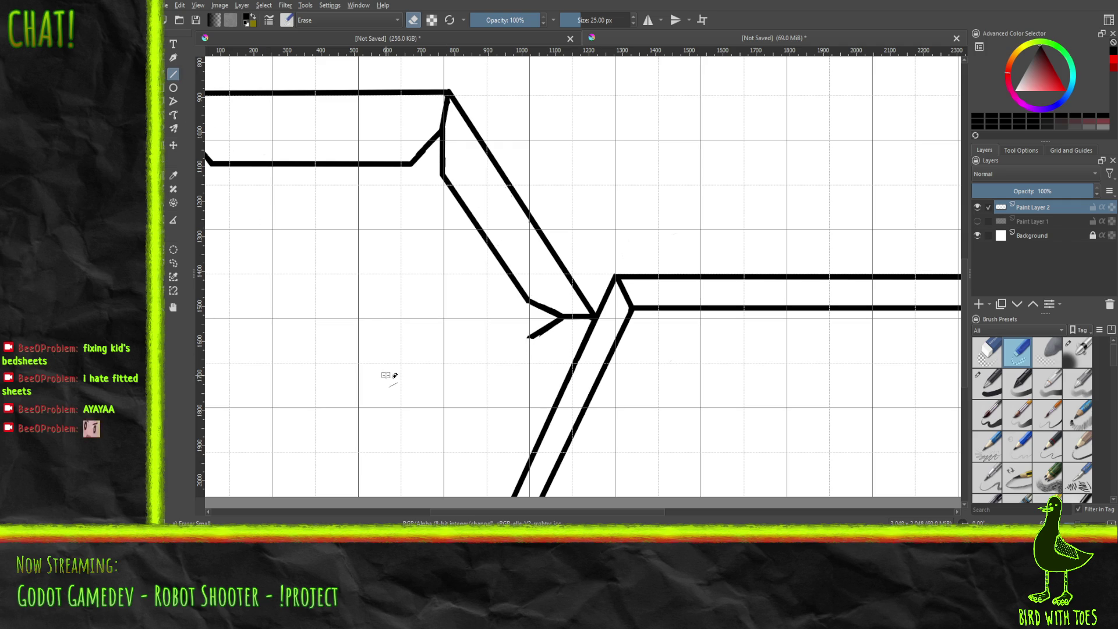
click(996, 387)
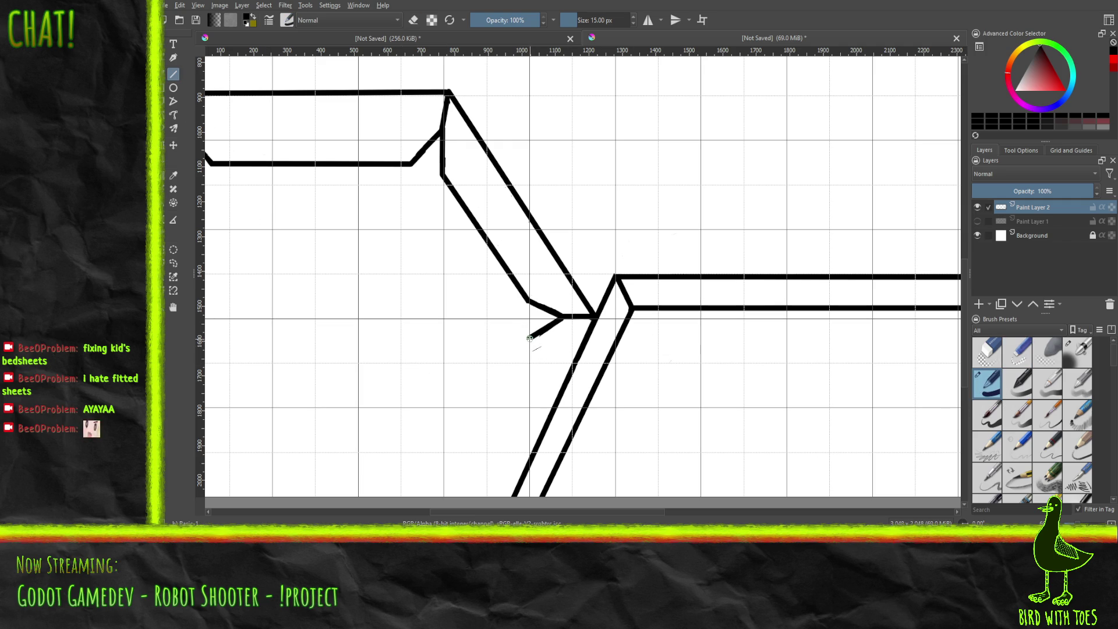
mouse_move(529, 337)
mouse_down()
mouse_move(457, 412)
mouse_move(453, 499)
mouse_up()
mouse_move(404, 370)
mouse_down()
mouse_move(502, 439)
mouse_move(612, 450)
mouse_move(605, 441)
mouse_up()
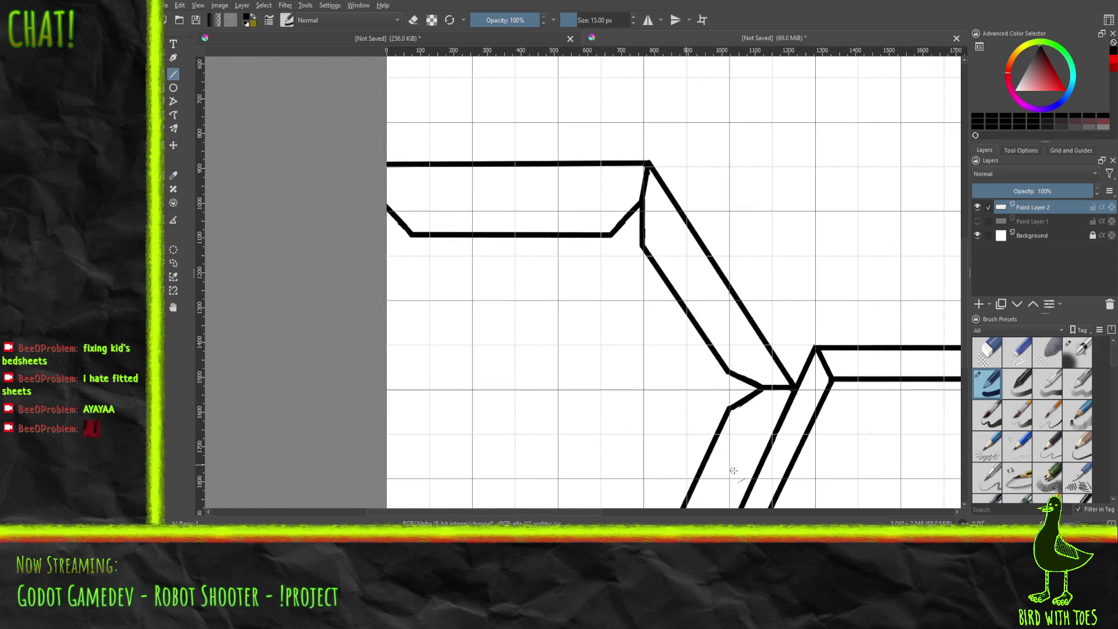
scroll(697, 466, up, 5)
mouse_move(761, 365)
mouse_down()
mouse_move(516, 369)
mouse_move(605, 272)
mouse_up()
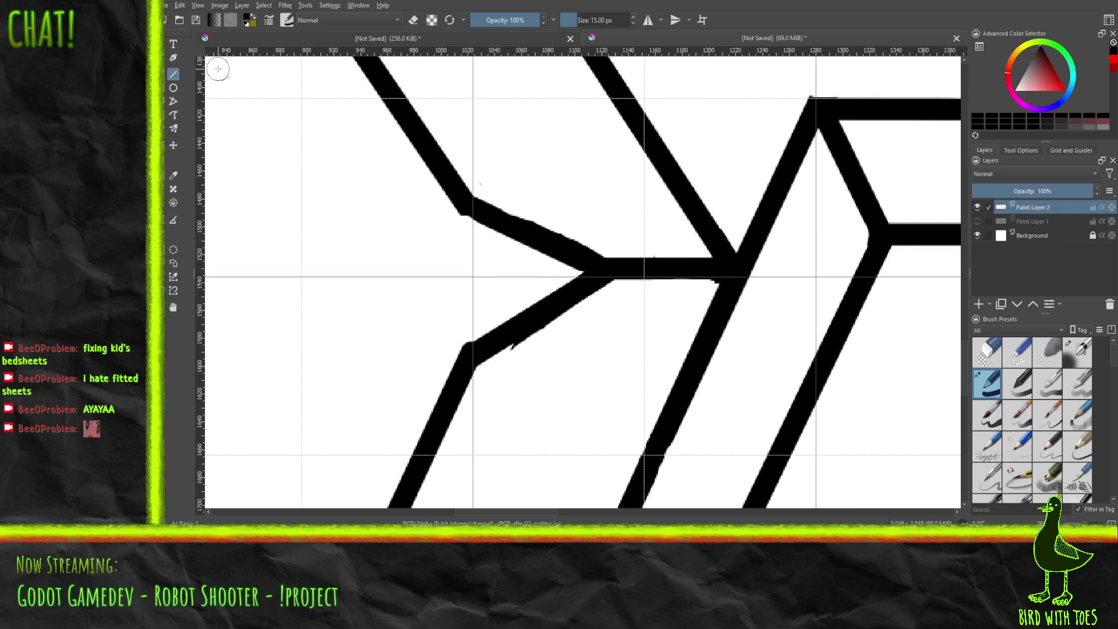
Step: Erase the rough nub on the lower joint's bottom line and its ragged upper edge with the 25 px eraser
click(1018, 364)
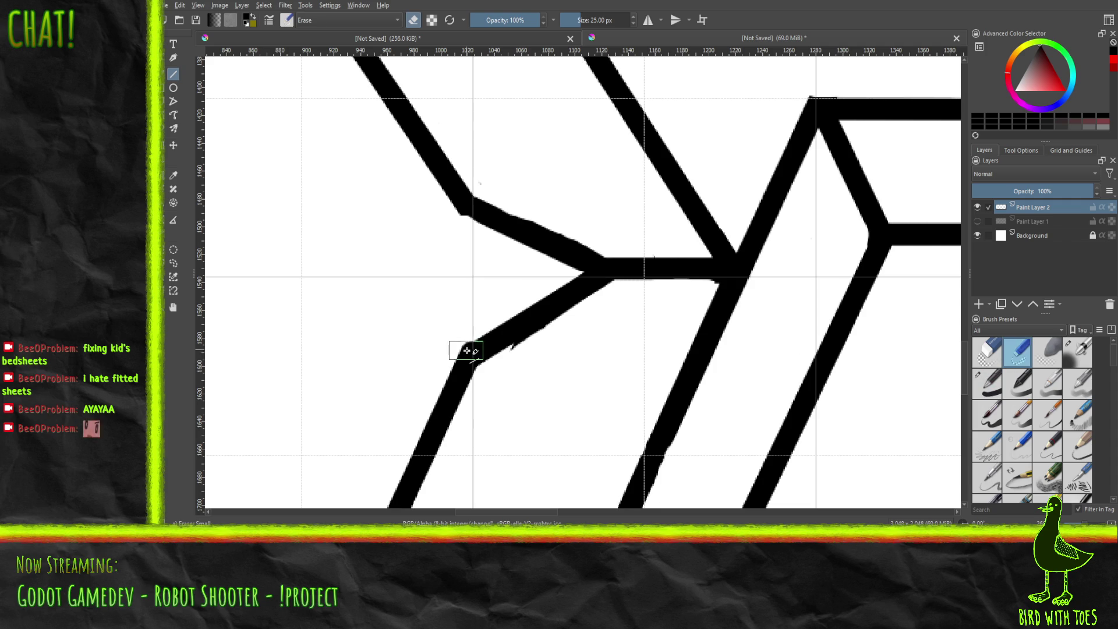
mouse_move(492, 374)
mouse_down()
mouse_move(617, 319)
mouse_move(623, 290)
mouse_up()
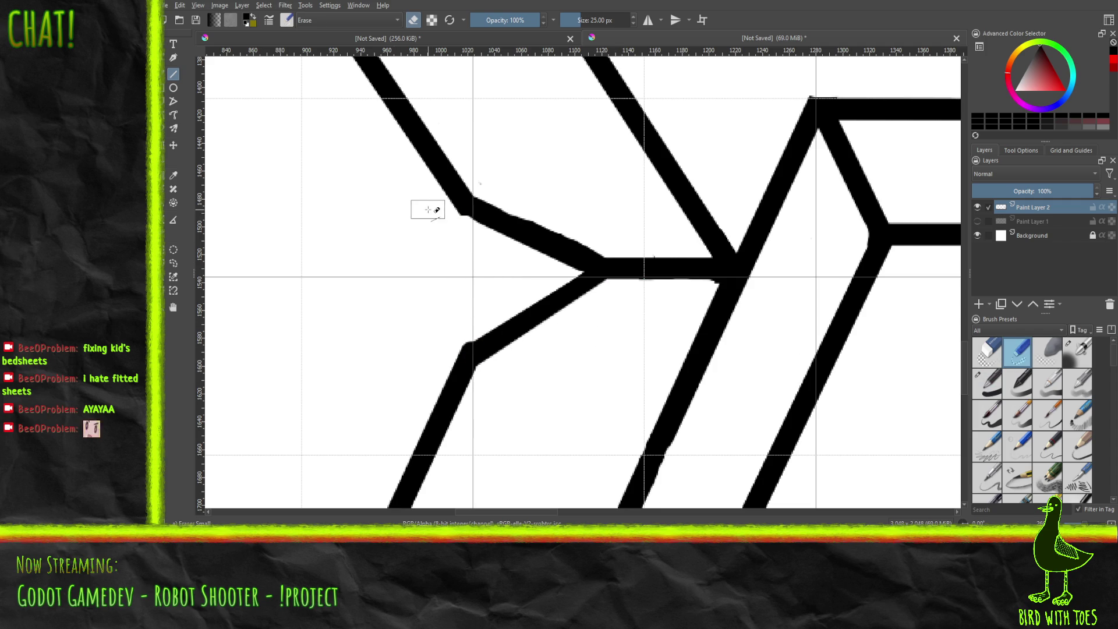
drag(426, 203, 492, 247)
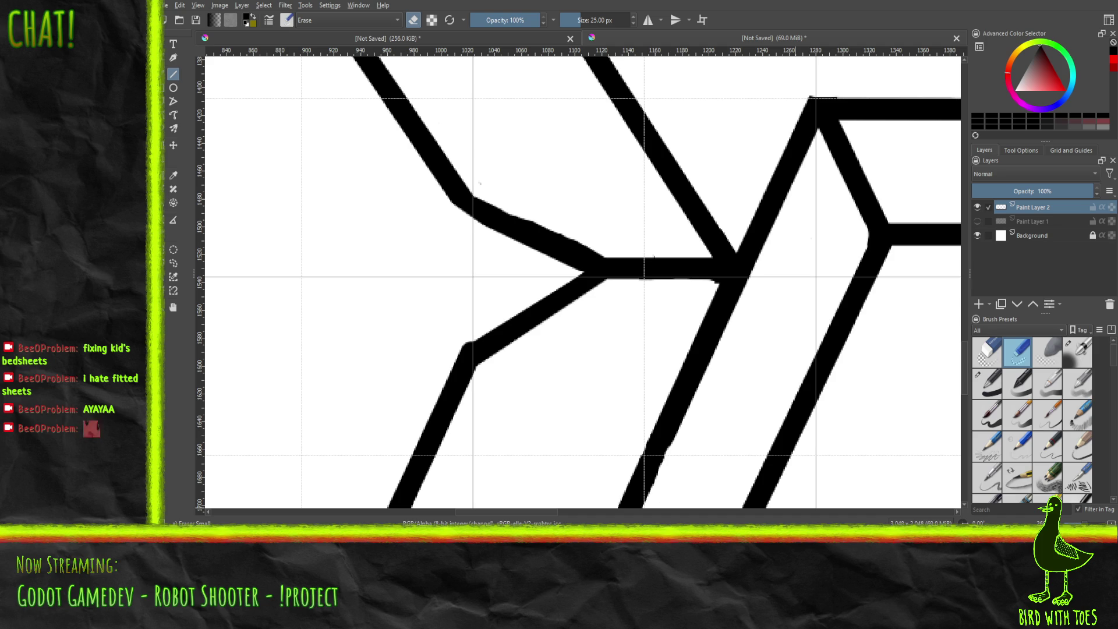
scroll(623, 317, down, 4)
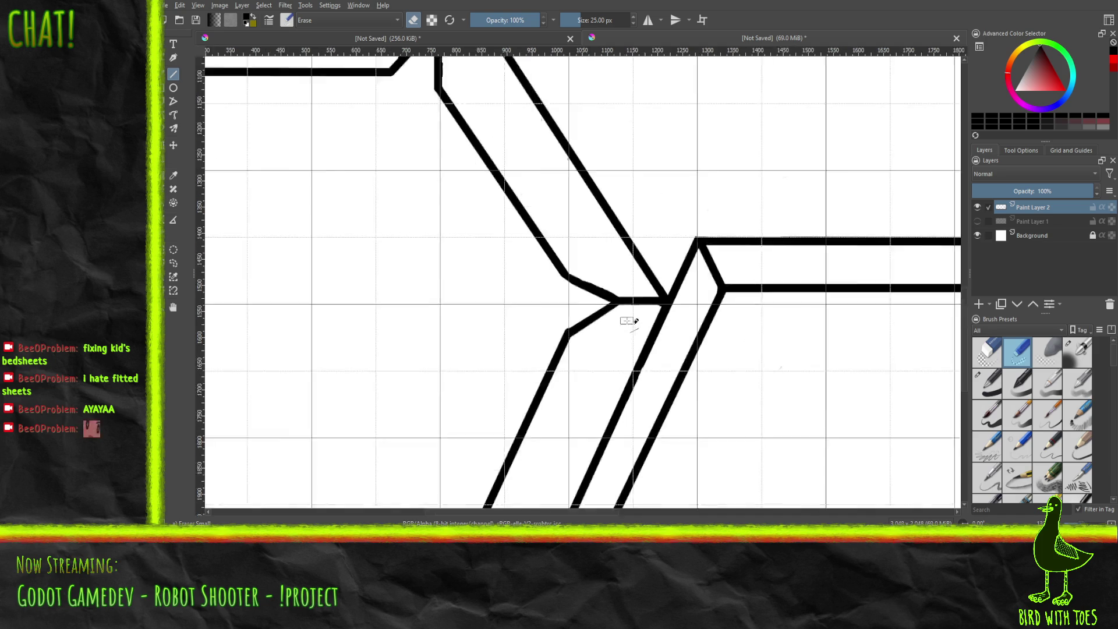
Step: Try eraser strokes along the vertical and diagonal inner lines, then zoom in on the upper elbow corner
scroll(565, 284, up, 5)
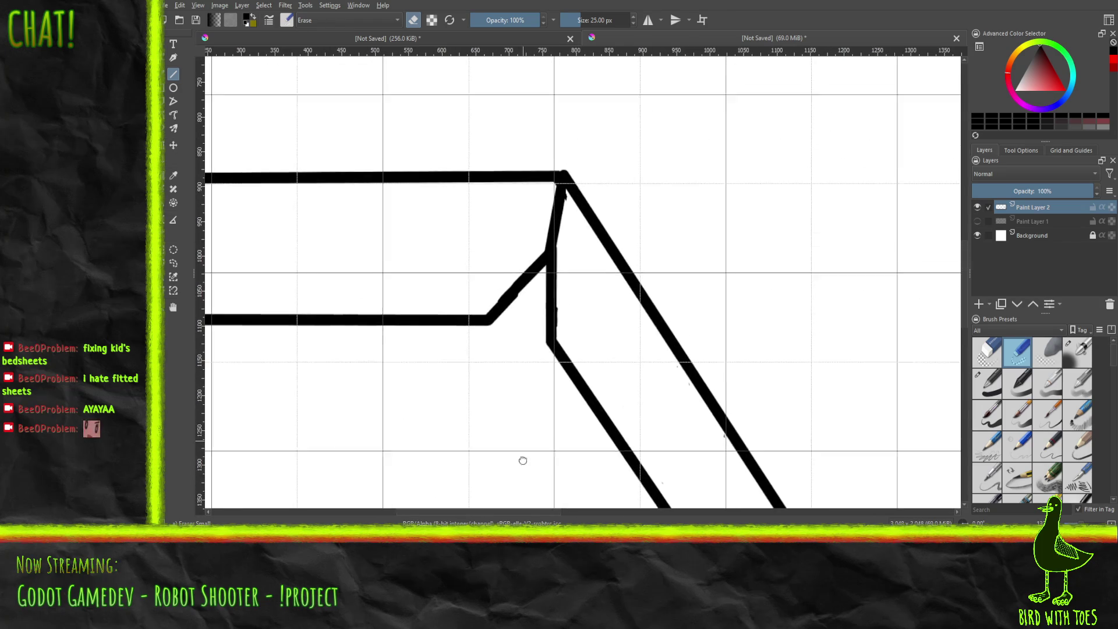
scroll(546, 392, down, 2)
mouse_move(556, 403)
mouse_down()
mouse_move(579, 327)
mouse_move(560, 241)
mouse_up()
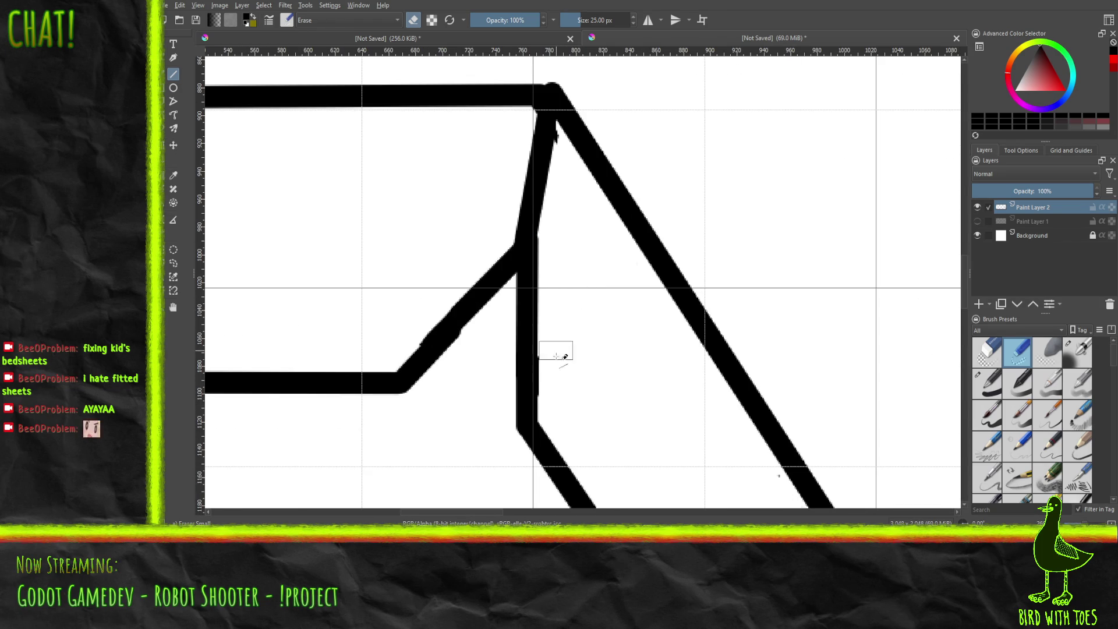
drag(555, 396, 556, 254)
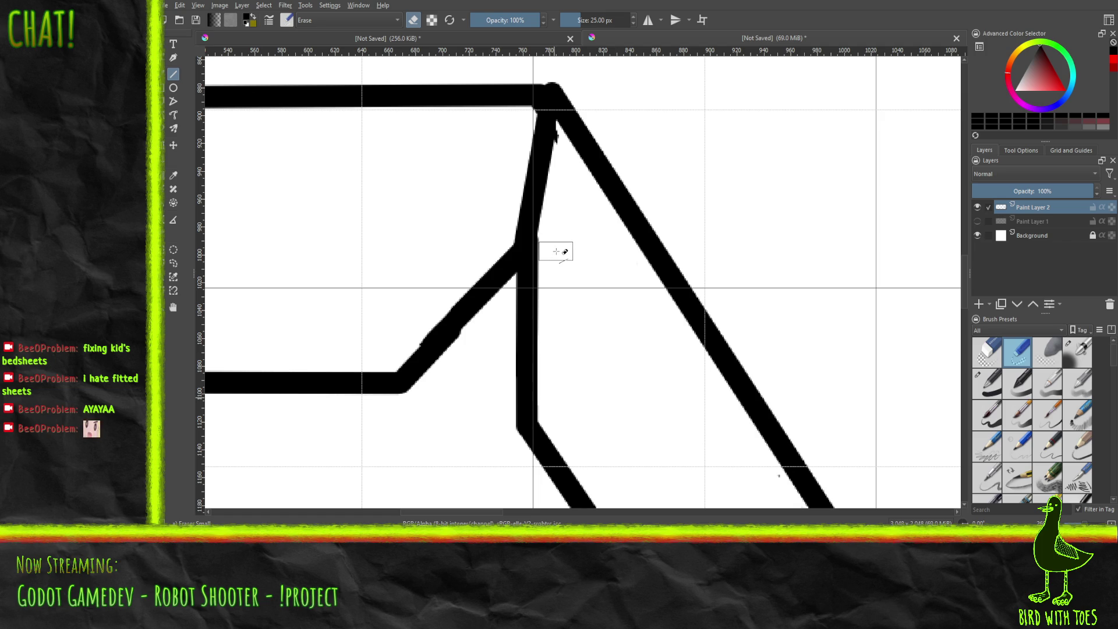
scroll(502, 372, left, 2)
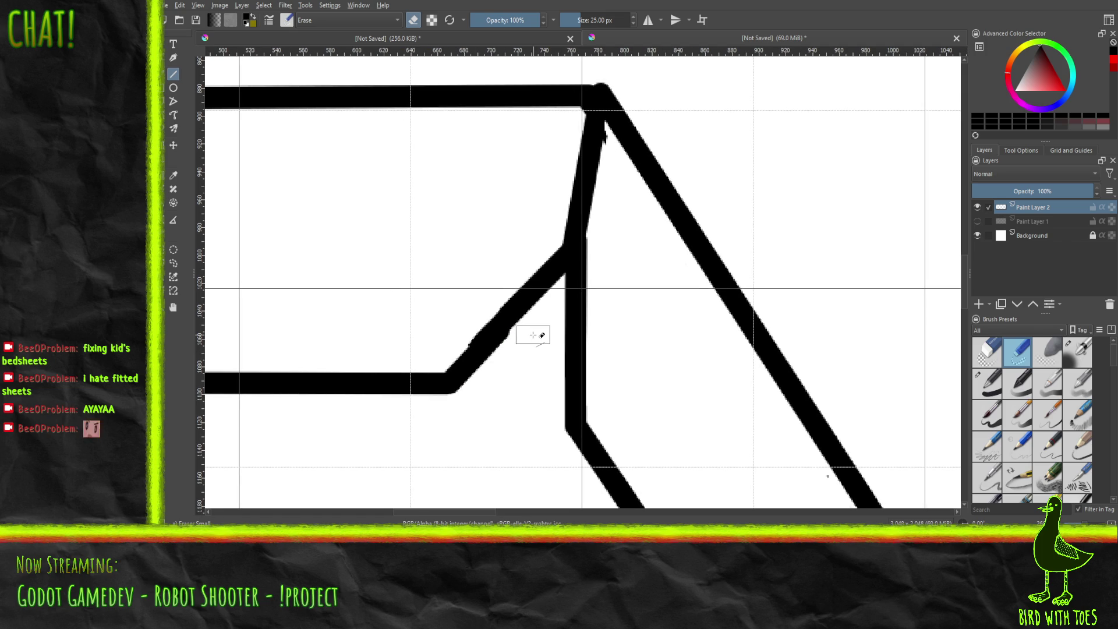
drag(530, 336, 439, 434)
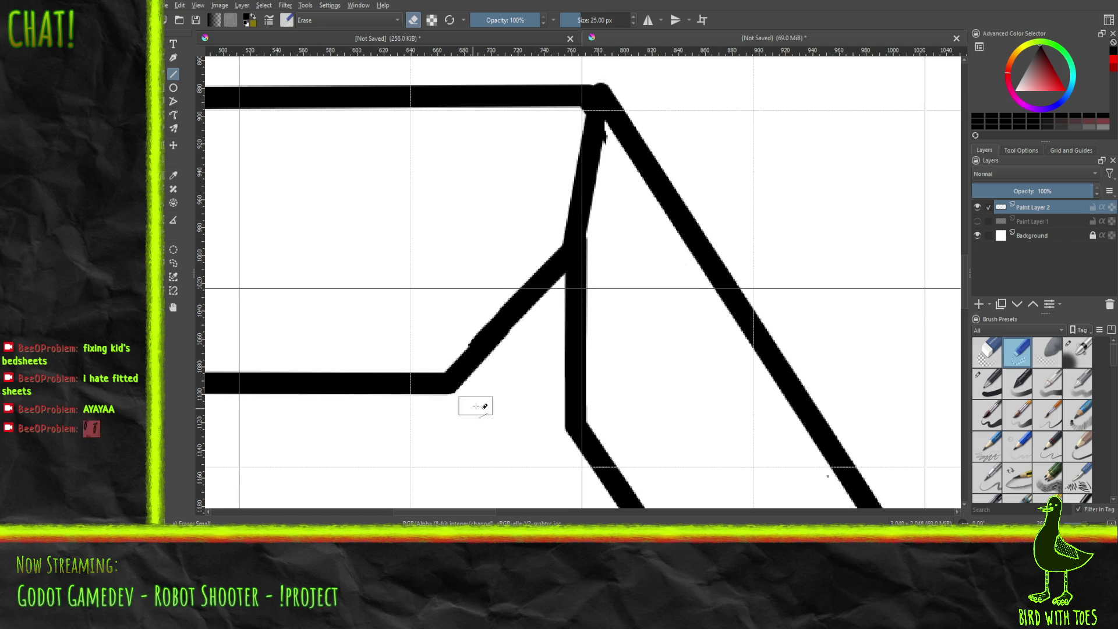
drag(417, 347, 617, 368)
scroll(544, 249, up, 5)
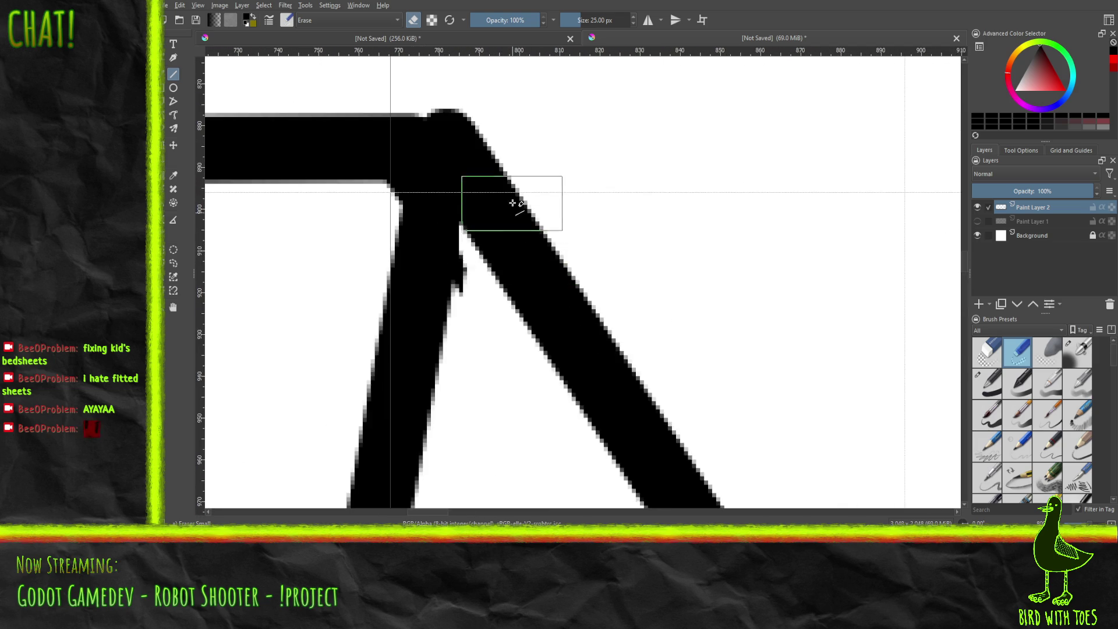
Step: Erase the bump on the leg's inner edge and the grey corner pixels with an 11.10 px freehand eraser
mouse_move(421, 196)
mouse_down()
mouse_move(646, 217)
mouse_move(684, 197)
mouse_up()
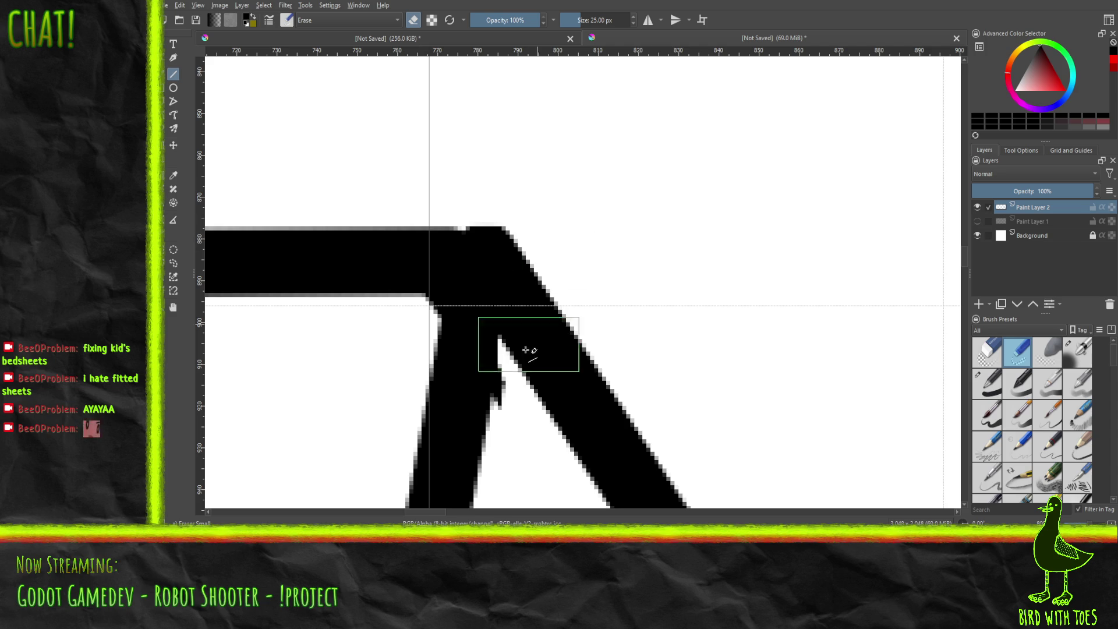
key(b)
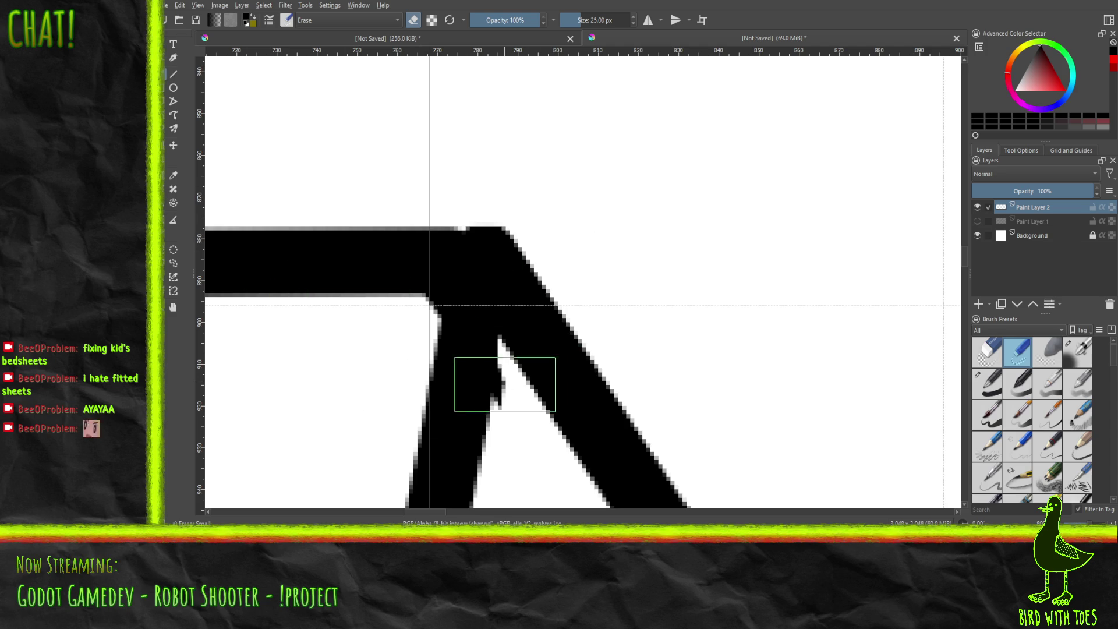
mouse_move(501, 402)
mouse_down()
mouse_move(510, 384)
mouse_move(492, 417)
mouse_up()
key(ctrl+z)
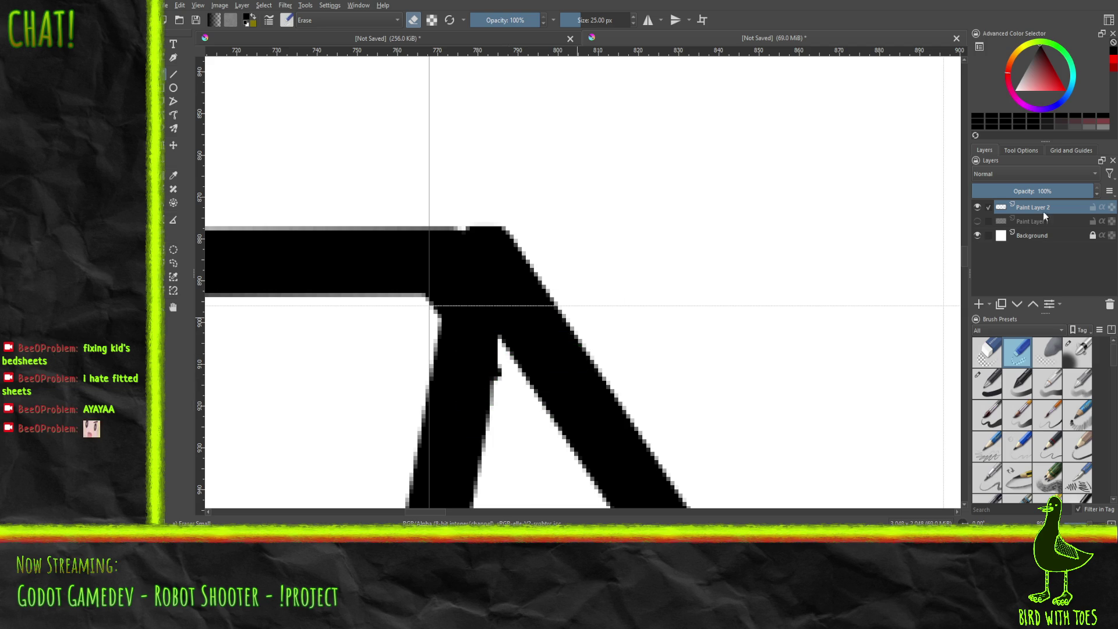
drag(579, 20, 576, 25)
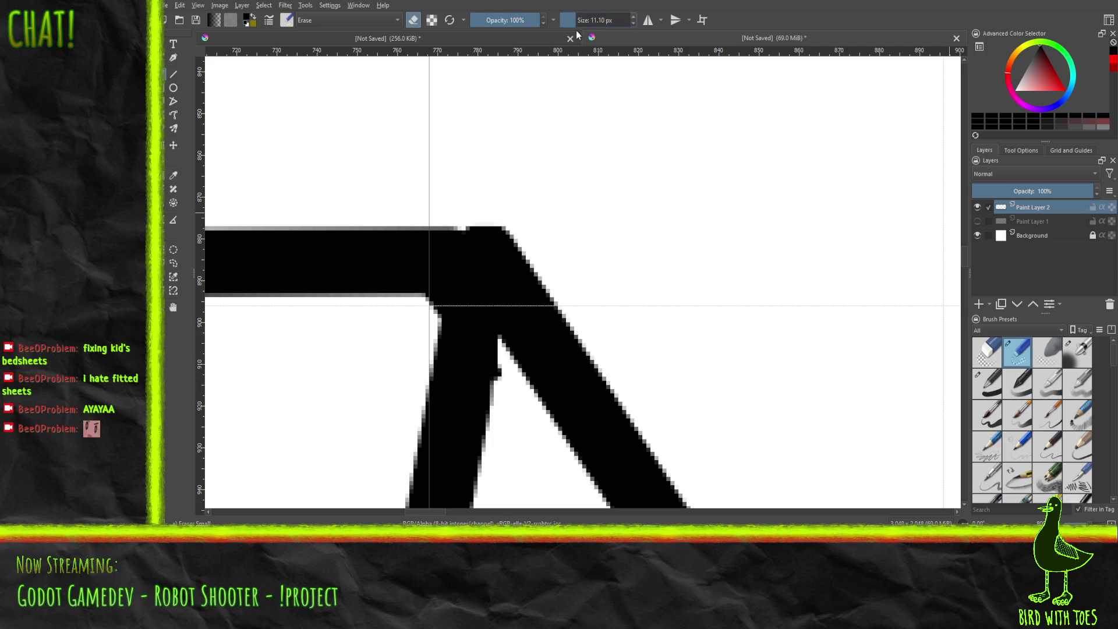
drag(499, 379, 502, 373)
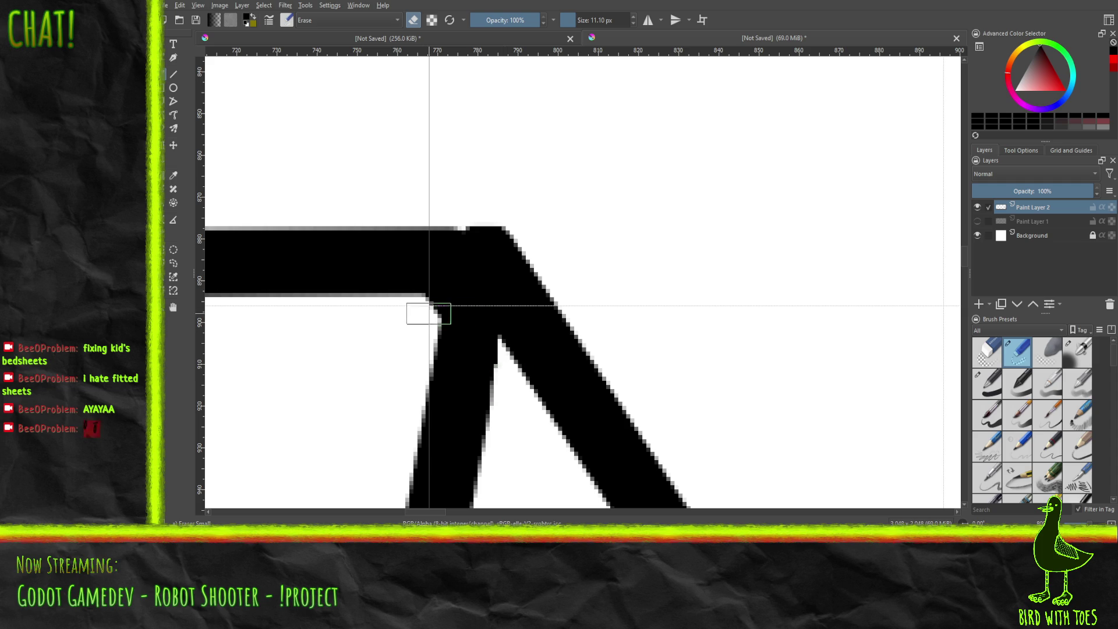
drag(434, 309, 426, 305)
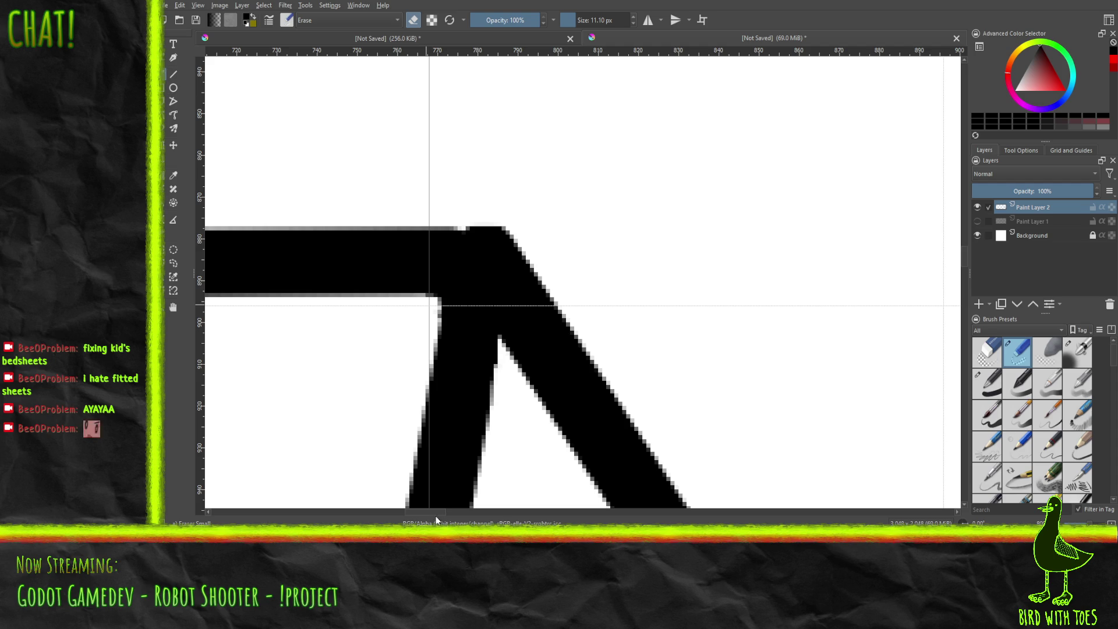
drag(423, 515, 386, 515)
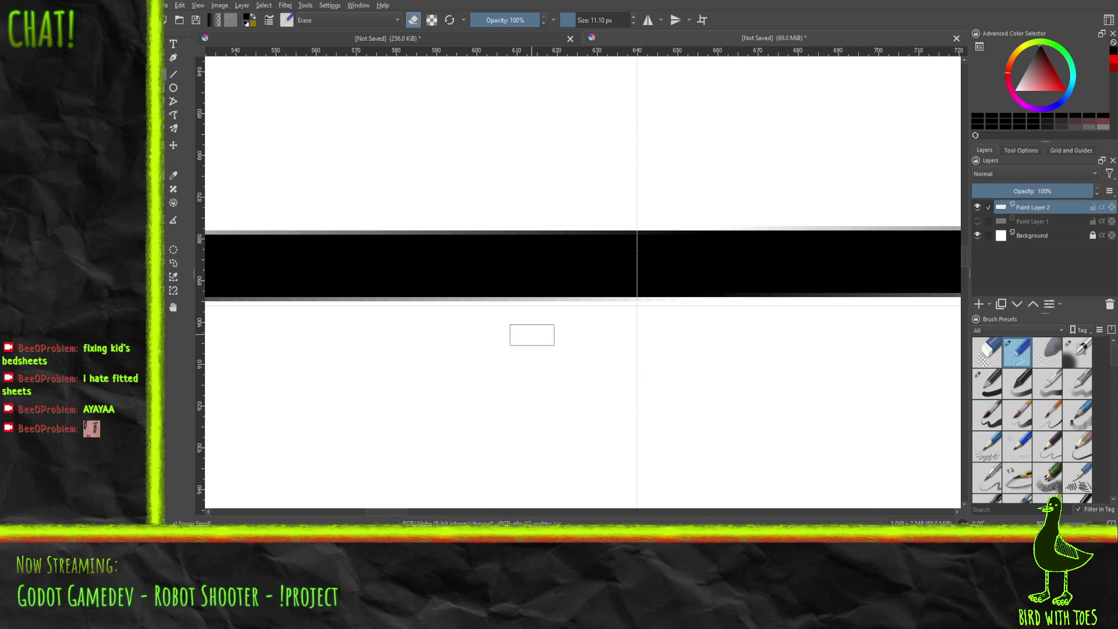
Step: Zoom out and pan to centre the whole robot limb line art in the view
scroll(520, 356, down, 10)
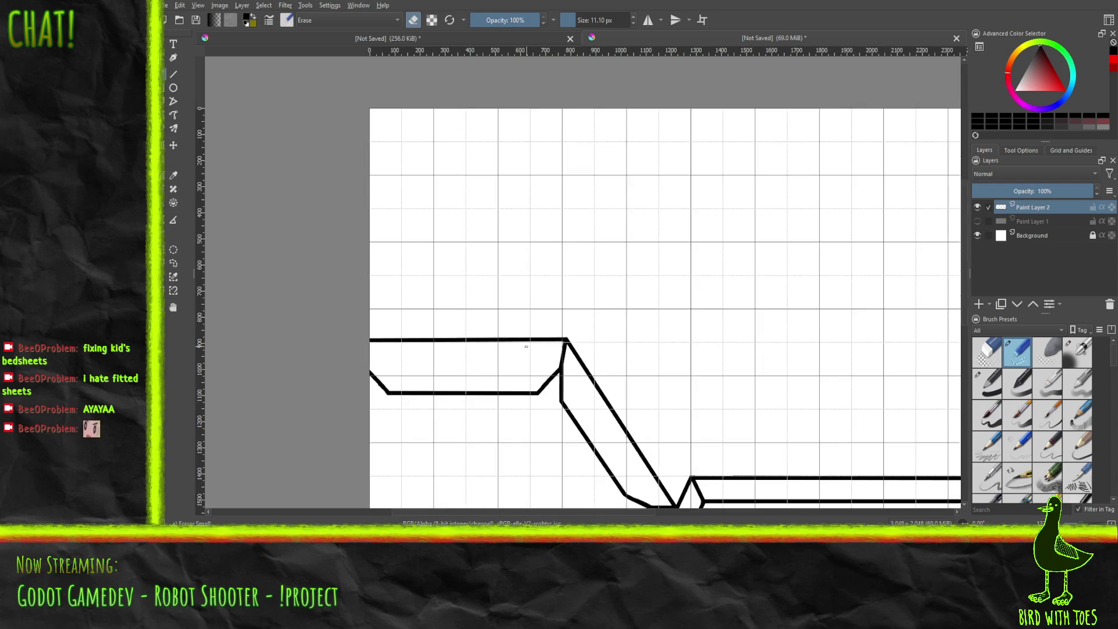
mouse_move(521, 315)
mouse_down()
mouse_move(396, 209)
mouse_move(359, 269)
mouse_move(322, 260)
mouse_move(348, 273)
mouse_up()
scroll(348, 273, down, 3)
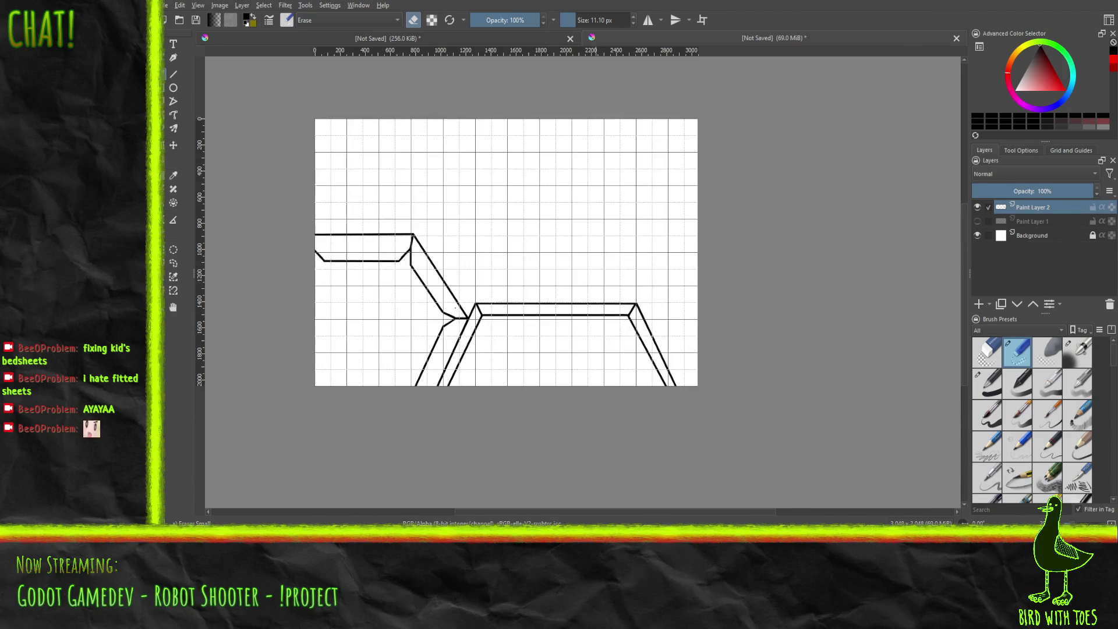
scroll(459, 335, up, 3)
mouse_move(436, 320)
mouse_down()
mouse_move(434, 350)
mouse_move(464, 384)
mouse_move(454, 348)
mouse_up()
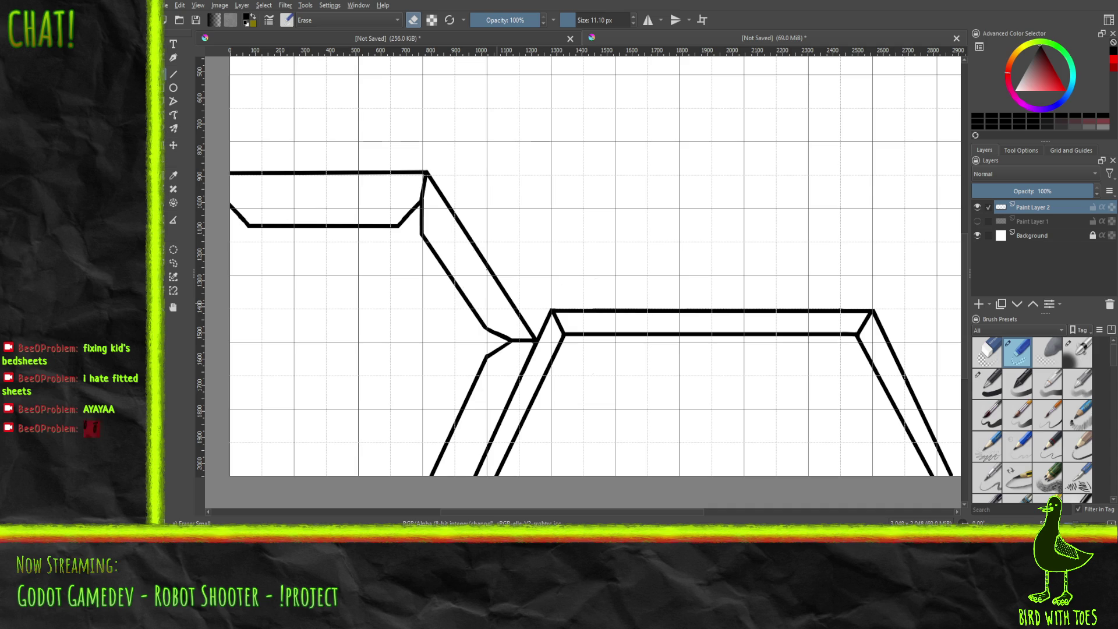
Step: Save the drawing as StatusBar.kra and add a new paint layer above Paint Layer 1
key(ctrl+s)
click(1043, 221)
click(980, 303)
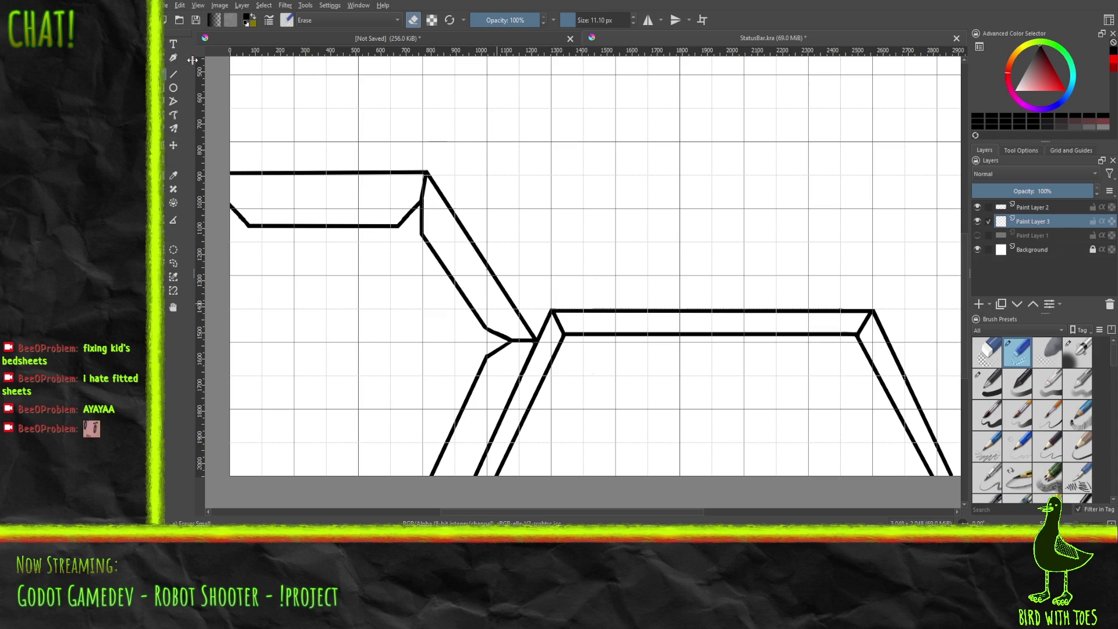
Step: Pick a light colour and switch to the Bristles-2 Flat Rough brush
mouse_move(1045, 76)
mouse_down()
mouse_move(1022, 80)
mouse_move(1031, 61)
mouse_up()
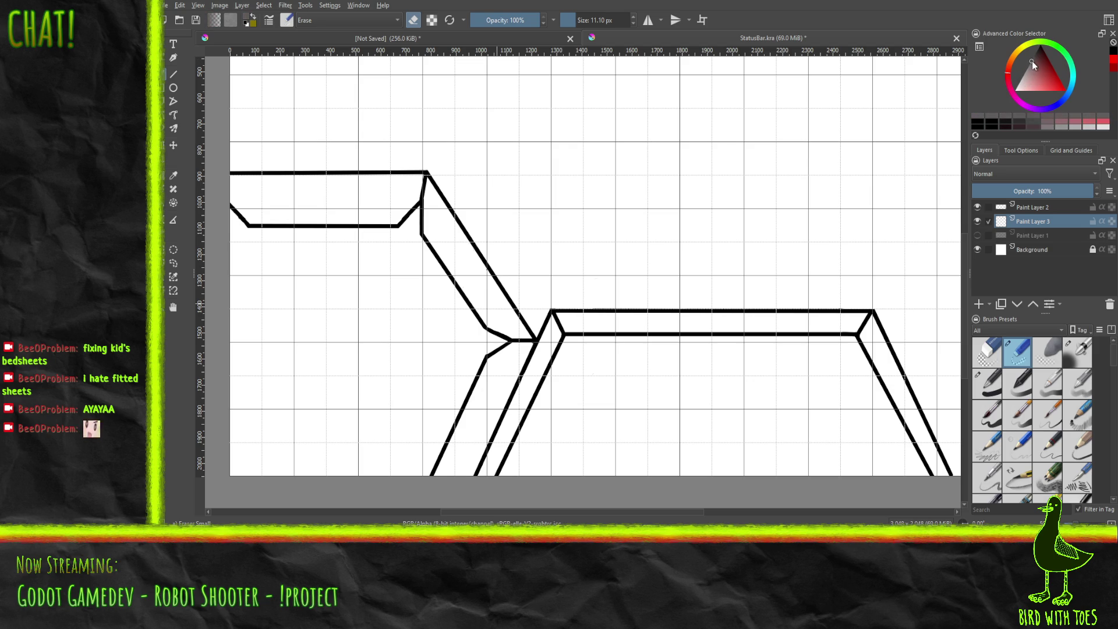
right_click(740, 284)
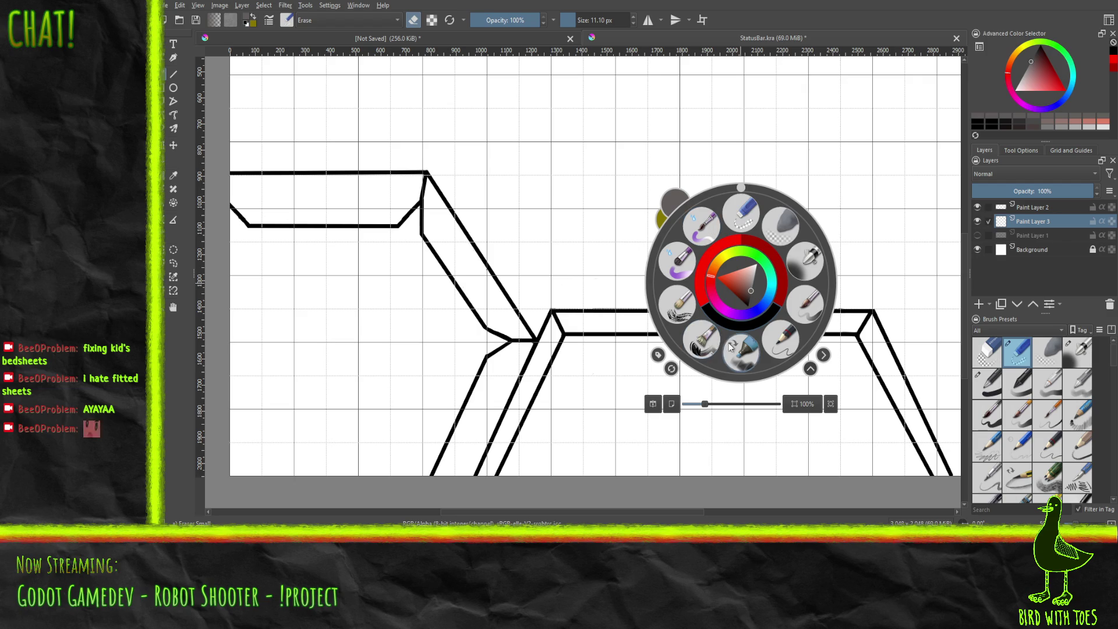
click(708, 346)
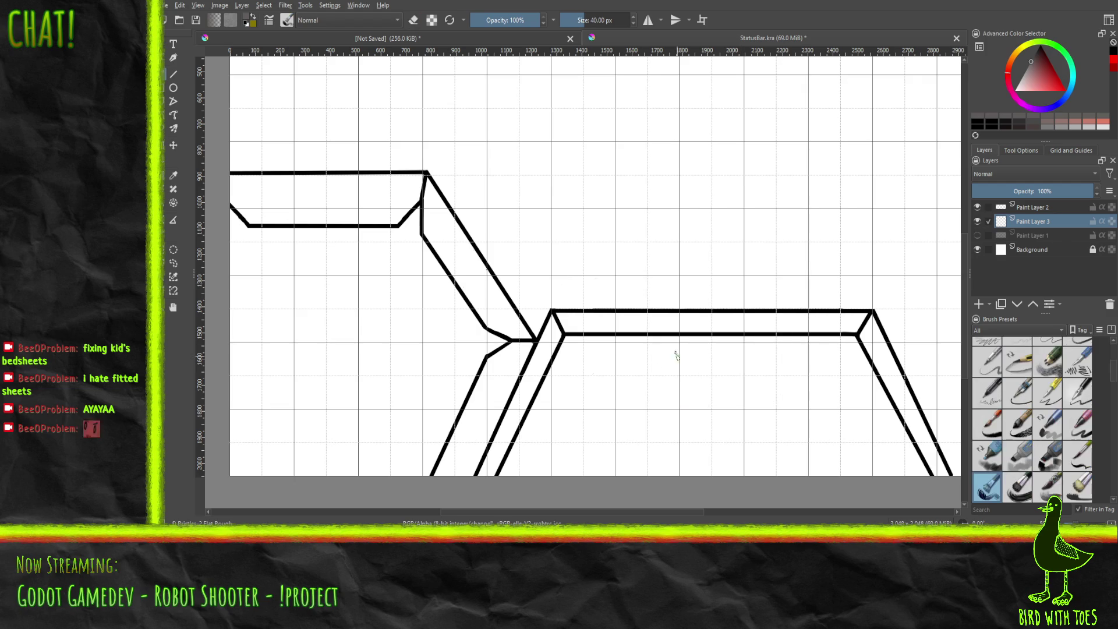
Step: Shade the lower and upper diagonal bands with grey bristle strokes, including the upper band's top corner
mouse_move(480, 427)
mouse_down()
mouse_move(492, 416)
mouse_move(480, 454)
mouse_move(495, 419)
mouse_move(467, 473)
mouse_move(474, 443)
mouse_move(460, 463)
mouse_move(457, 430)
mouse_move(441, 468)
mouse_move(492, 387)
mouse_move(495, 416)
mouse_move(527, 353)
mouse_move(516, 361)
mouse_move(510, 347)
mouse_move(491, 368)
mouse_move(473, 414)
mouse_move(489, 363)
mouse_move(497, 393)
mouse_move(511, 356)
mouse_move(493, 378)
mouse_up()
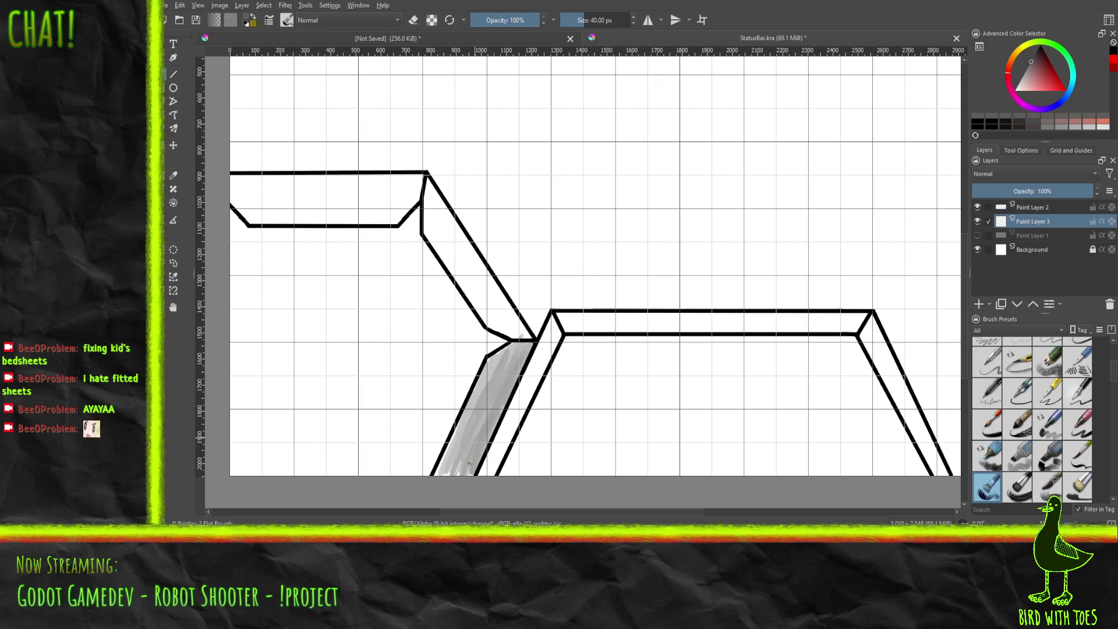
drag(471, 453, 452, 464)
mouse_move(443, 229)
mouse_down()
mouse_move(528, 338)
mouse_move(495, 294)
mouse_move(516, 329)
mouse_up()
mouse_move(444, 217)
mouse_down()
mouse_move(521, 337)
mouse_move(495, 306)
mouse_move(515, 337)
mouse_move(479, 308)
mouse_move(498, 329)
mouse_move(488, 278)
mouse_move(496, 294)
mouse_move(448, 213)
mouse_up()
mouse_move(449, 221)
mouse_down()
mouse_move(428, 181)
mouse_move(477, 286)
mouse_move(466, 279)
mouse_move(474, 306)
mouse_move(470, 274)
mouse_move(424, 219)
mouse_up()
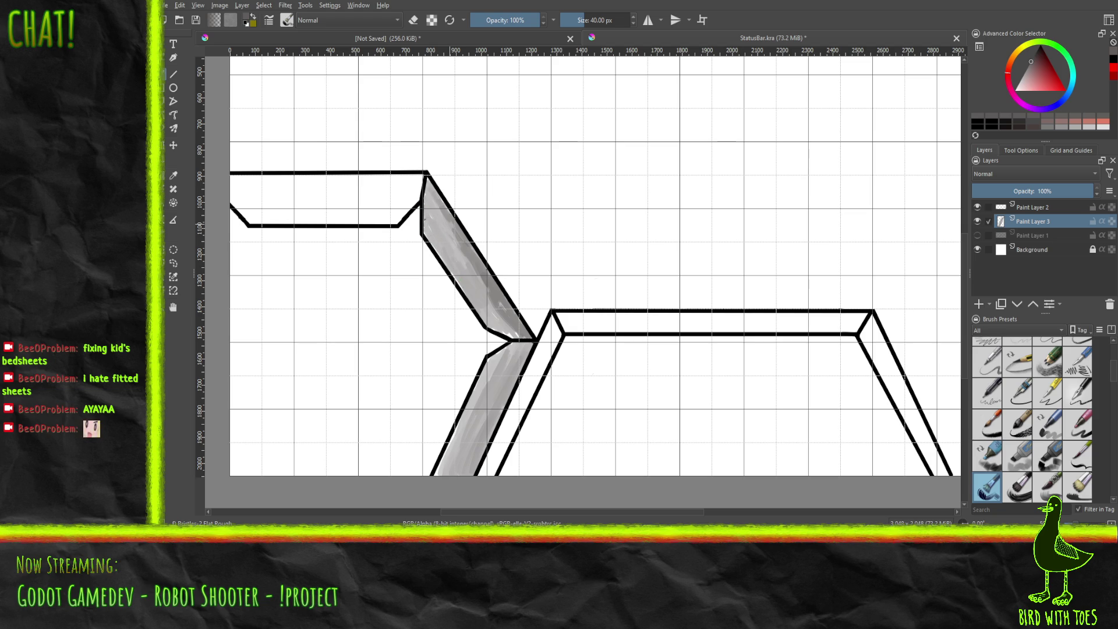
click(428, 177)
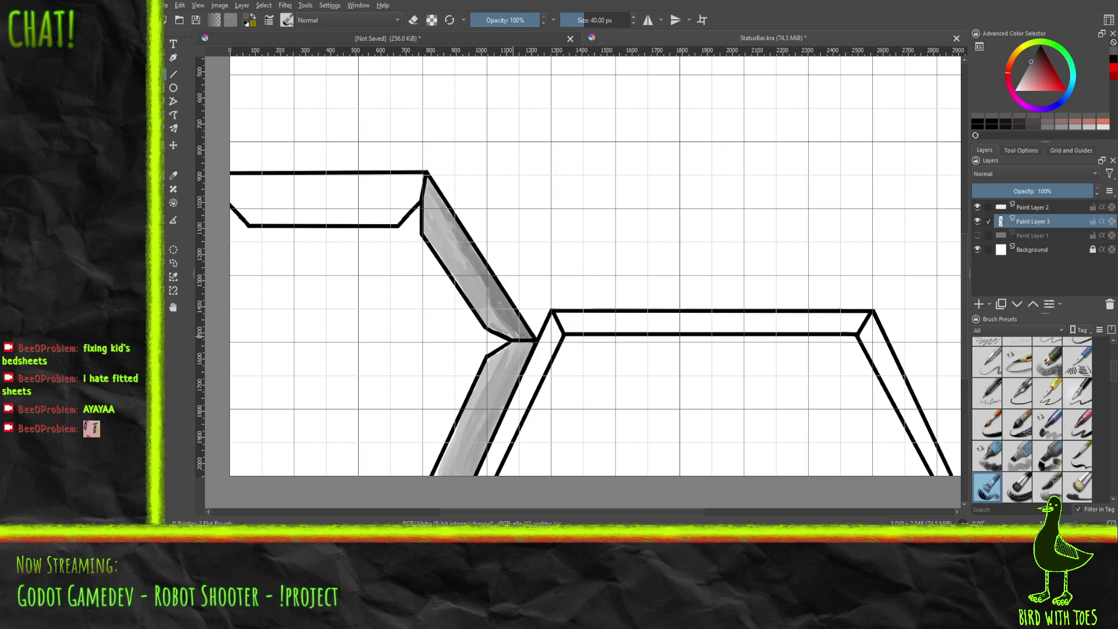
Step: Extend grey shading up the lower diagonal band and start a stroke under the top-left bar
mouse_move(482, 443)
mouse_down()
mouse_move(492, 419)
mouse_move(477, 466)
mouse_move(489, 387)
mouse_up()
mouse_move(469, 460)
mouse_down()
mouse_move(527, 347)
mouse_move(514, 340)
mouse_up()
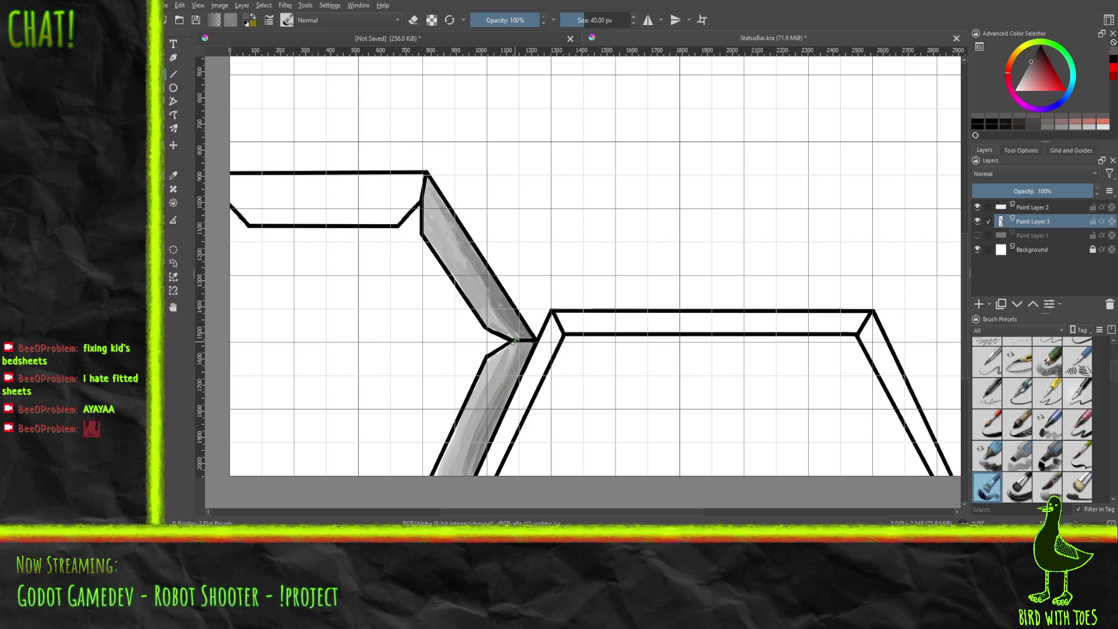
mouse_move(236, 185)
mouse_down()
mouse_move(298, 181)
mouse_move(231, 177)
mouse_move(371, 177)
mouse_up()
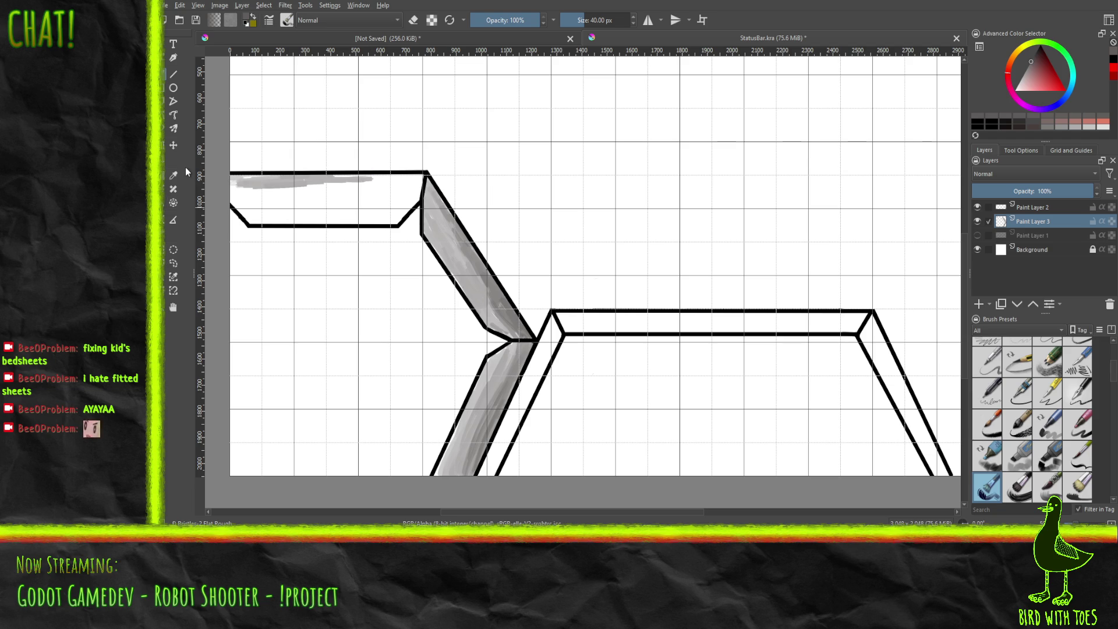
Step: Fill the top-left horizontal bar with grey strokes, then touch up the lower diagonal band's bottom and top edge
mouse_move(327, 179)
mouse_down()
mouse_move(421, 179)
mouse_move(243, 184)
mouse_move(396, 179)
mouse_up()
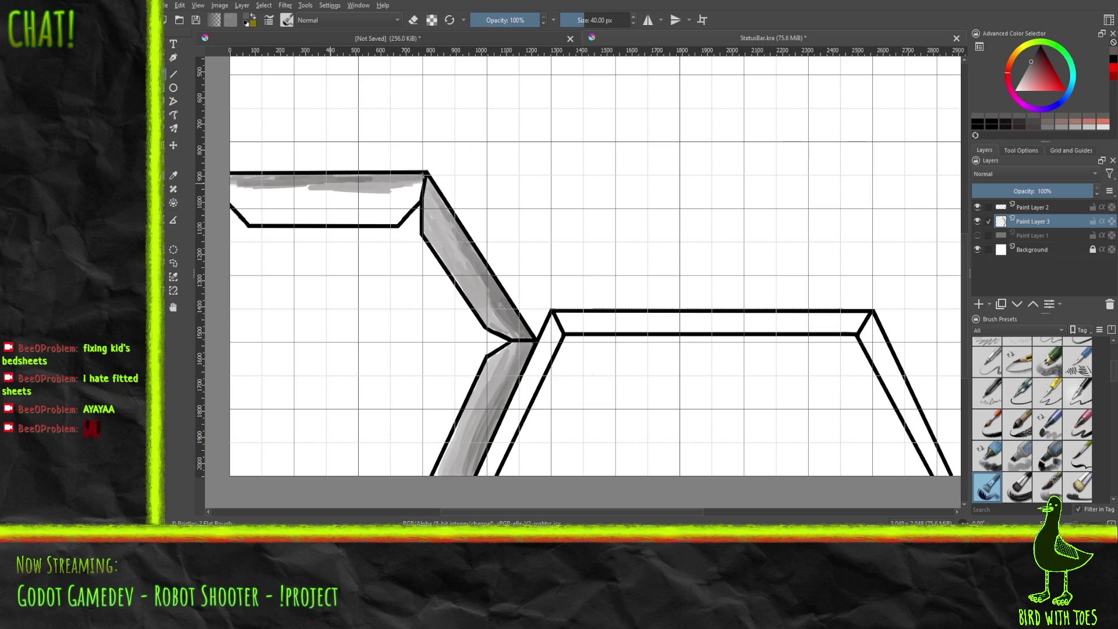
mouse_move(342, 173)
mouse_down()
mouse_move(239, 191)
mouse_move(248, 187)
mouse_up()
mouse_move(329, 196)
mouse_down()
mouse_move(233, 198)
mouse_move(344, 208)
mouse_move(269, 216)
mouse_move(402, 223)
mouse_move(394, 209)
mouse_move(414, 199)
mouse_move(411, 187)
mouse_move(332, 192)
mouse_move(389, 201)
mouse_move(373, 214)
mouse_move(398, 218)
mouse_move(407, 198)
mouse_move(392, 188)
mouse_move(326, 223)
mouse_move(261, 220)
mouse_move(237, 200)
mouse_up()
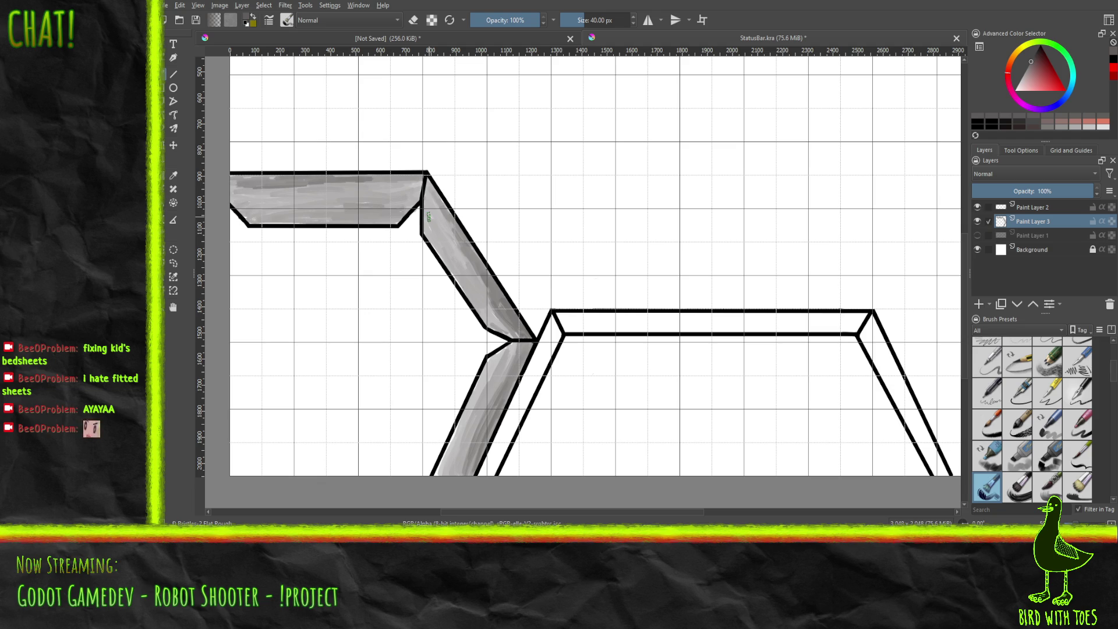
mouse_move(440, 472)
mouse_down()
mouse_move(466, 413)
mouse_move(442, 463)
mouse_up()
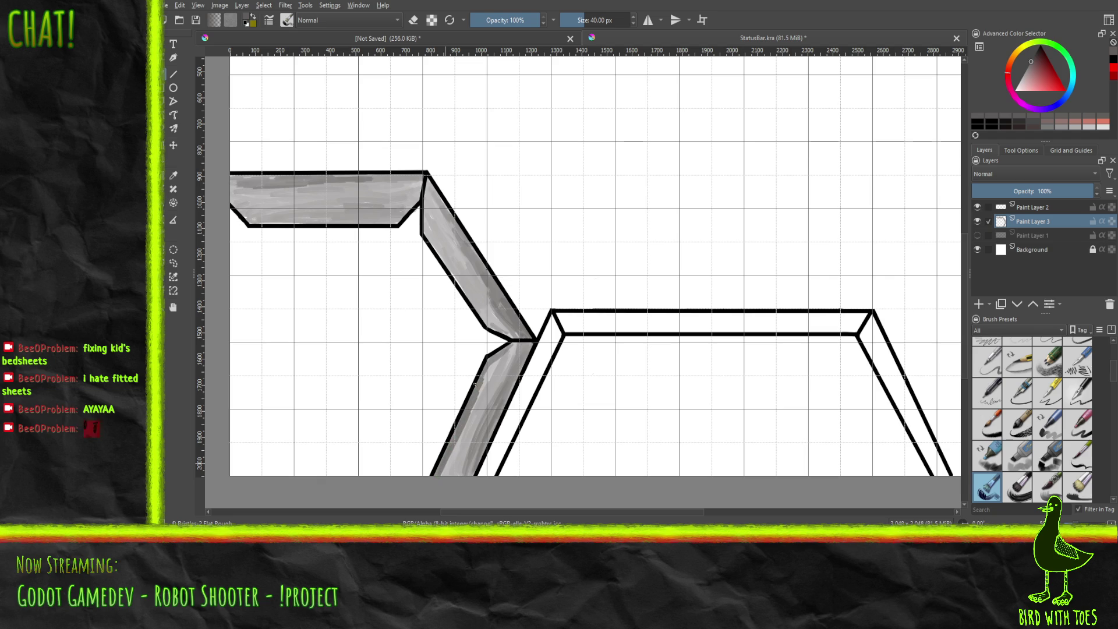
drag(494, 353, 515, 344)
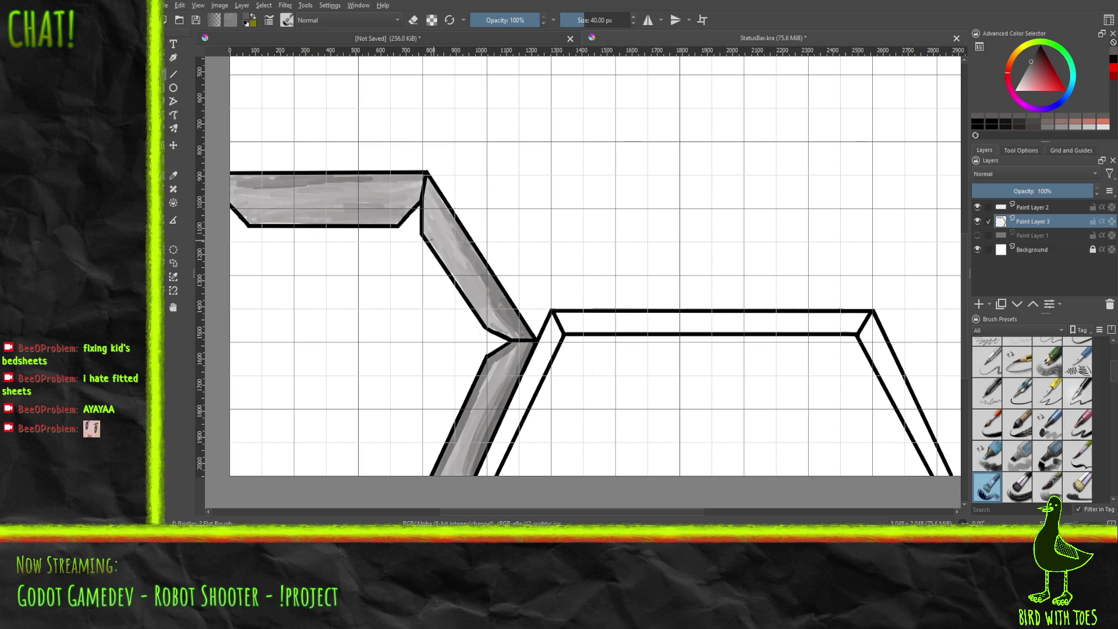
Step: Add darker bristle marks down the diagonal grey strip, at its top and along the bend
drag(434, 237, 486, 325)
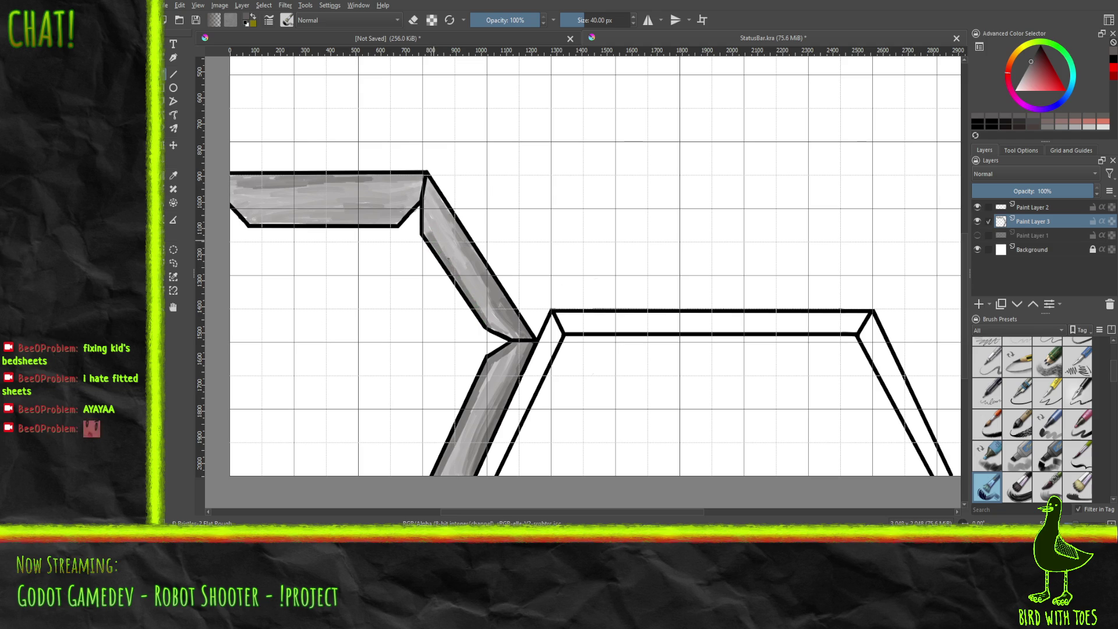
mouse_move(428, 236)
mouse_down()
mouse_move(428, 182)
mouse_move(431, 215)
mouse_up()
drag(490, 329, 516, 325)
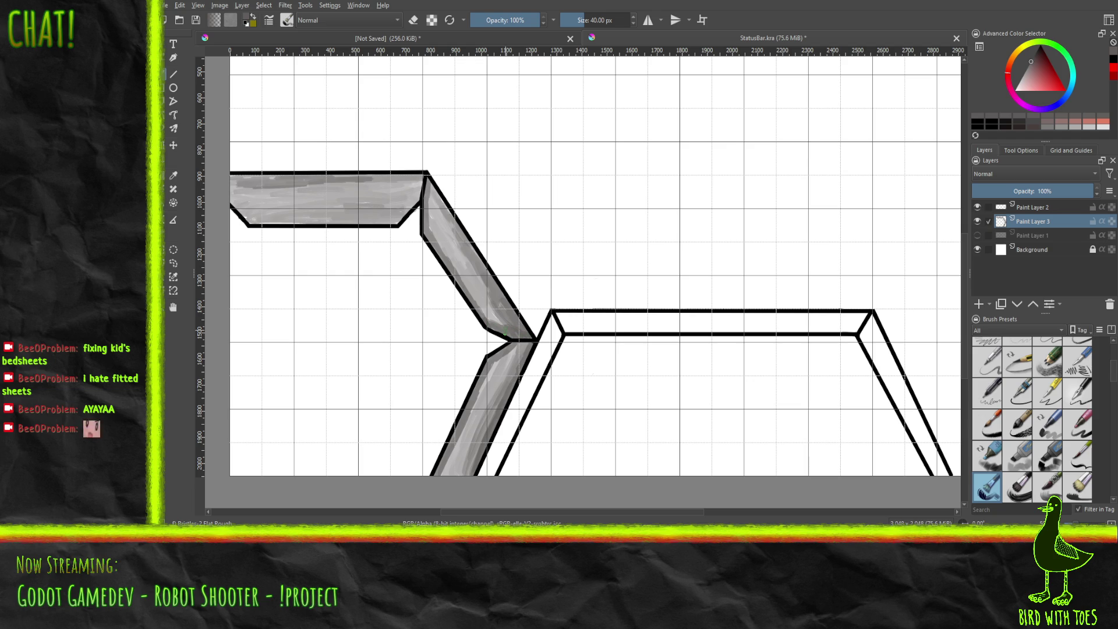
Step: Darken the top-left bar's top, bottom and lower-left bevel, deepen the upper band, and shift hue toward green
mouse_move(263, 221)
mouse_down()
mouse_move(399, 221)
mouse_move(414, 202)
mouse_up()
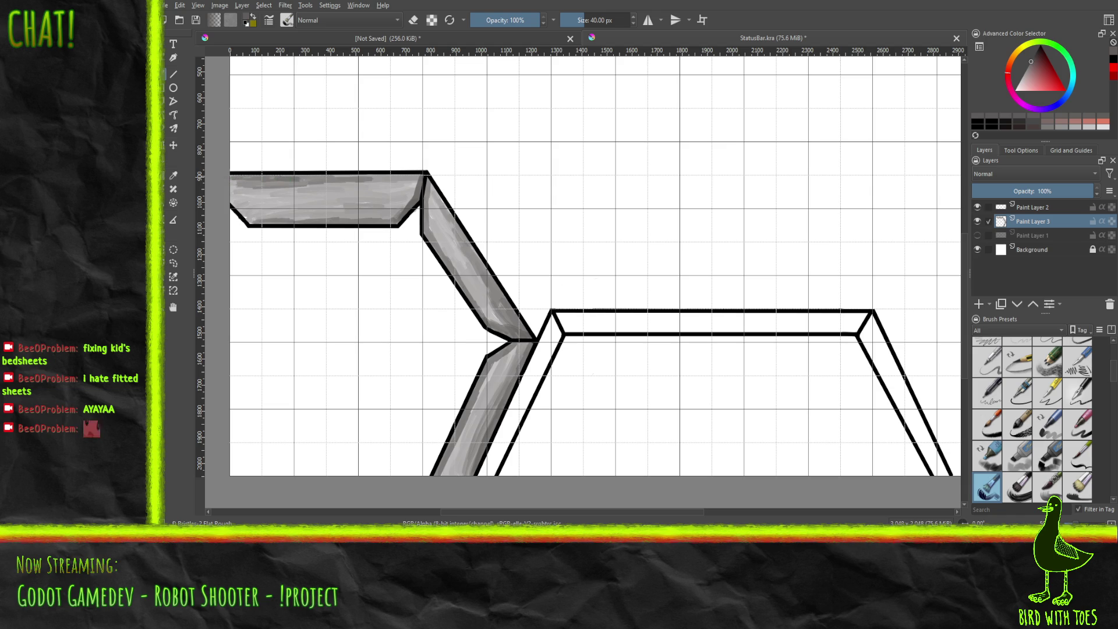
drag(317, 176, 416, 176)
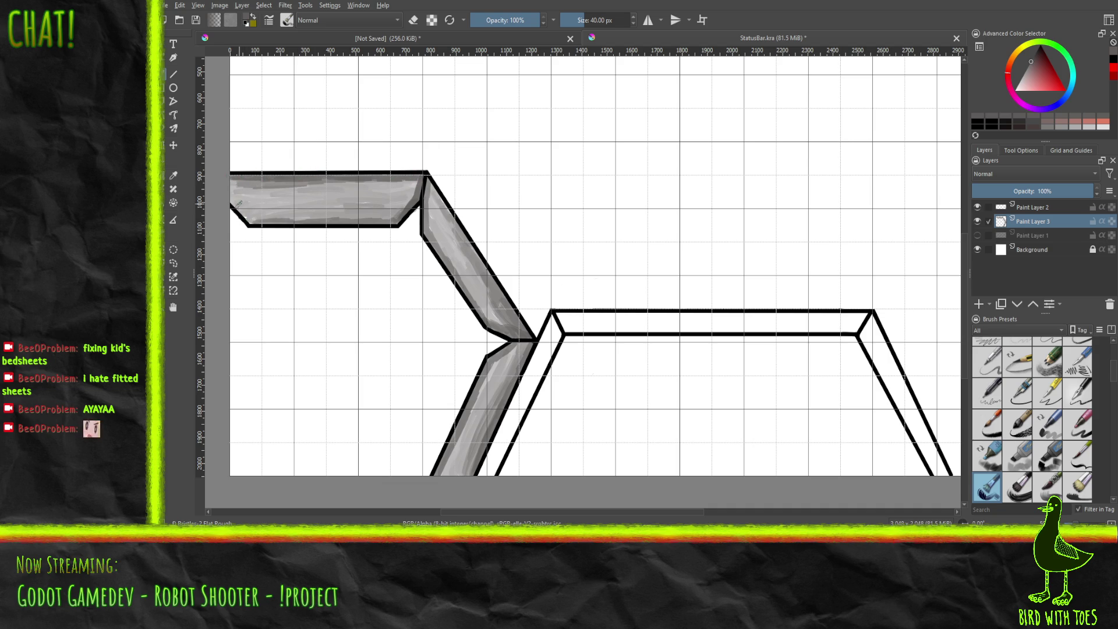
drag(232, 204, 251, 224)
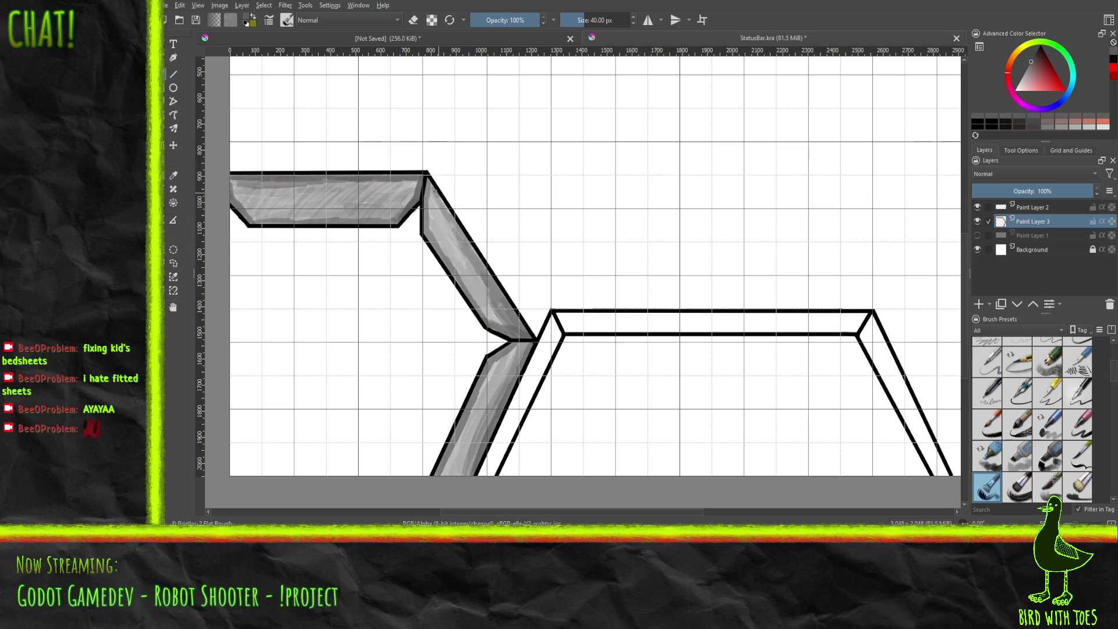
drag(443, 206, 521, 326)
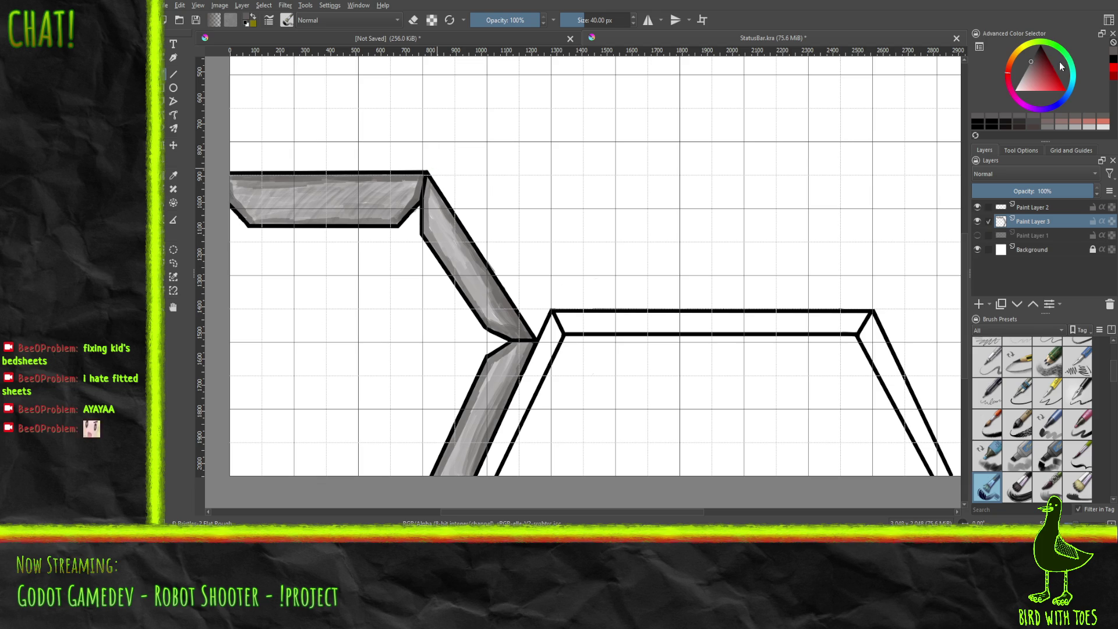
click(1052, 46)
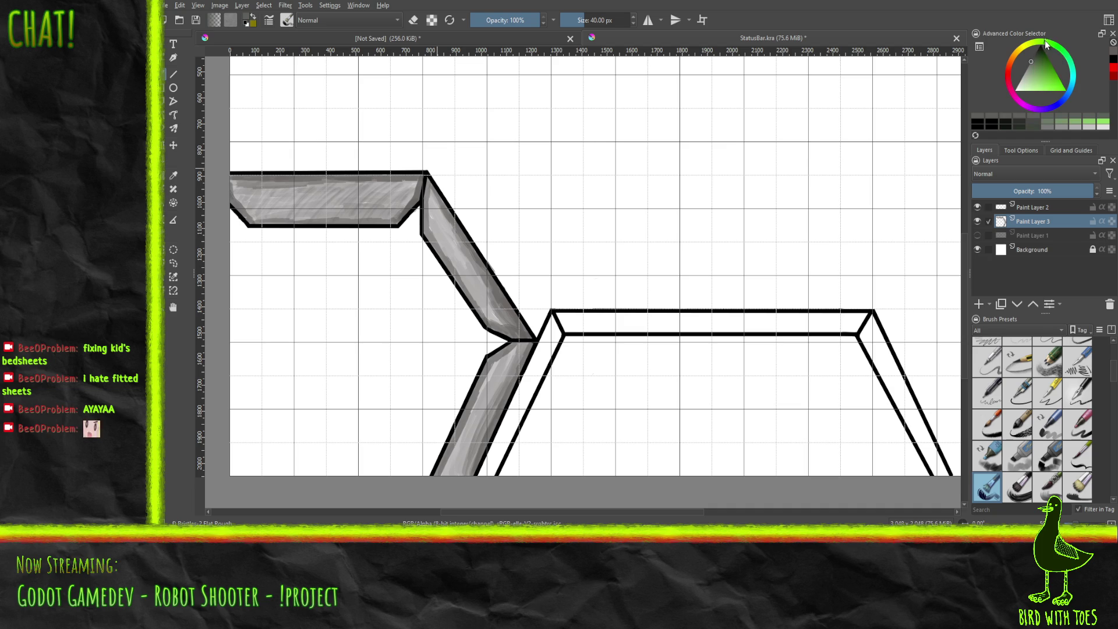
Step: Pick a pale green-grey and shade the narrow inner diagonal strip from bottom to top
click(1033, 67)
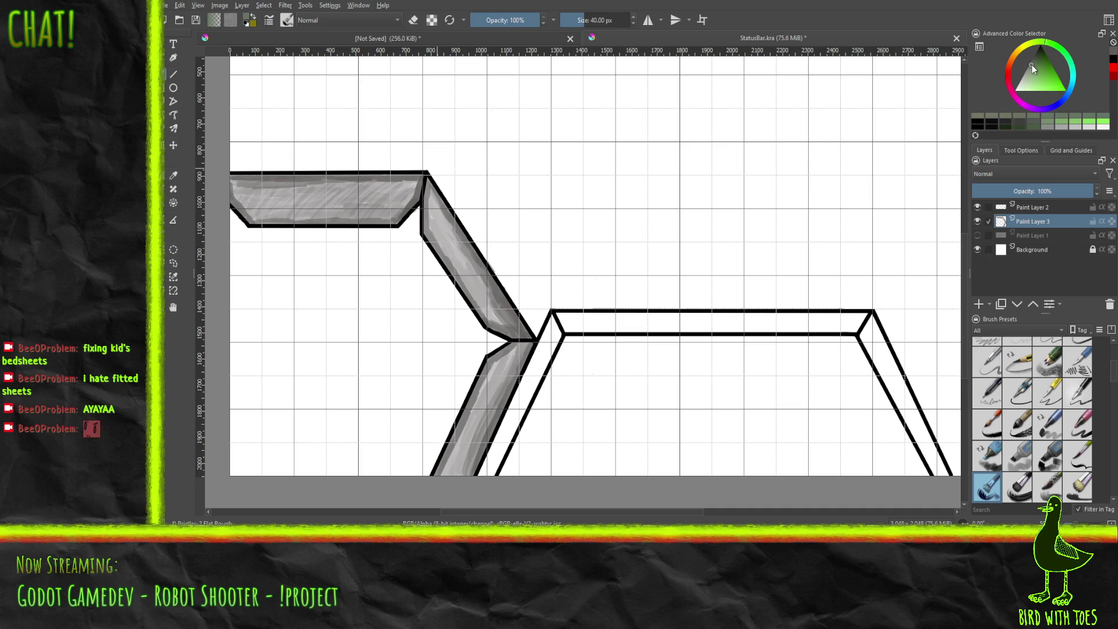
mouse_move(485, 471)
mouse_down()
mouse_move(518, 396)
mouse_move(511, 428)
mouse_move(532, 393)
mouse_move(547, 352)
mouse_move(516, 403)
mouse_move(553, 323)
mouse_move(536, 349)
mouse_up()
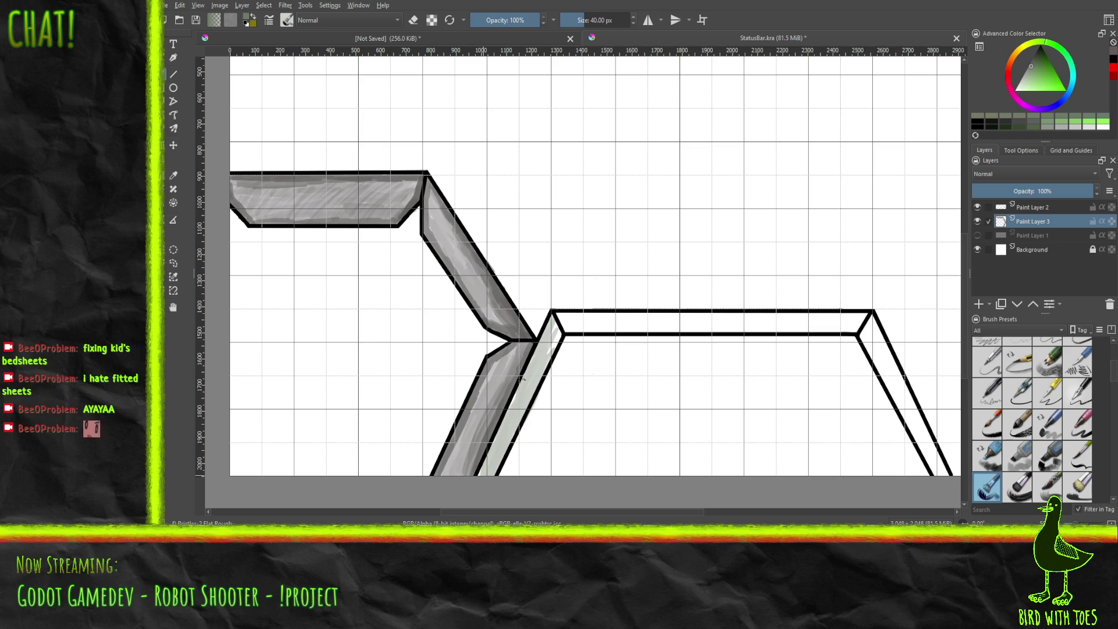
drag(512, 408, 518, 392)
mouse_move(559, 333)
mouse_down()
mouse_move(550, 352)
mouse_move(554, 320)
mouse_up()
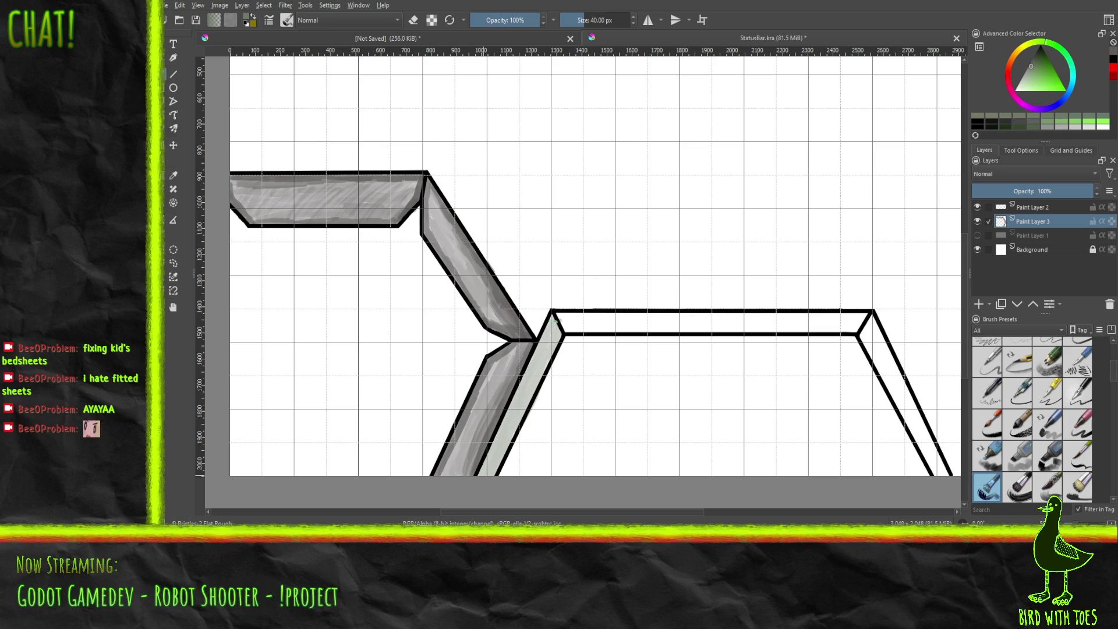